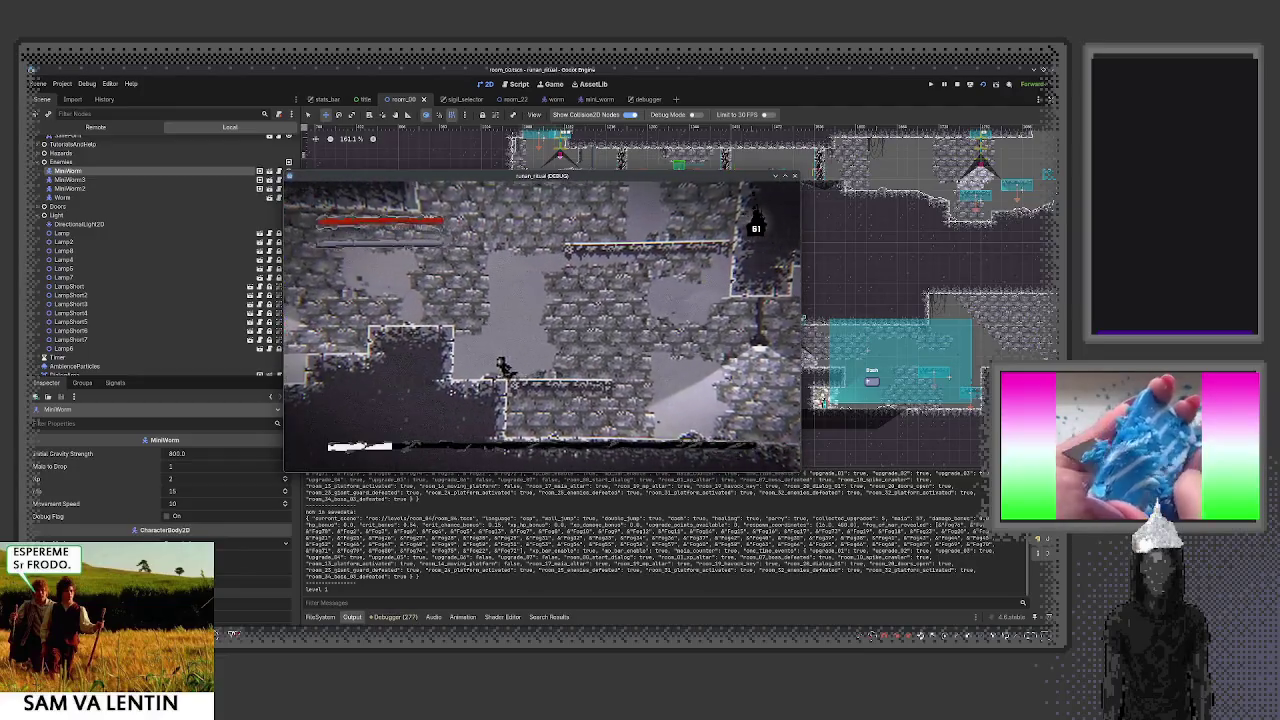
Playtest the level: view the pause menu's SISTEMA tab, resume, and walk left, down and right
key("Escape")
key("l")
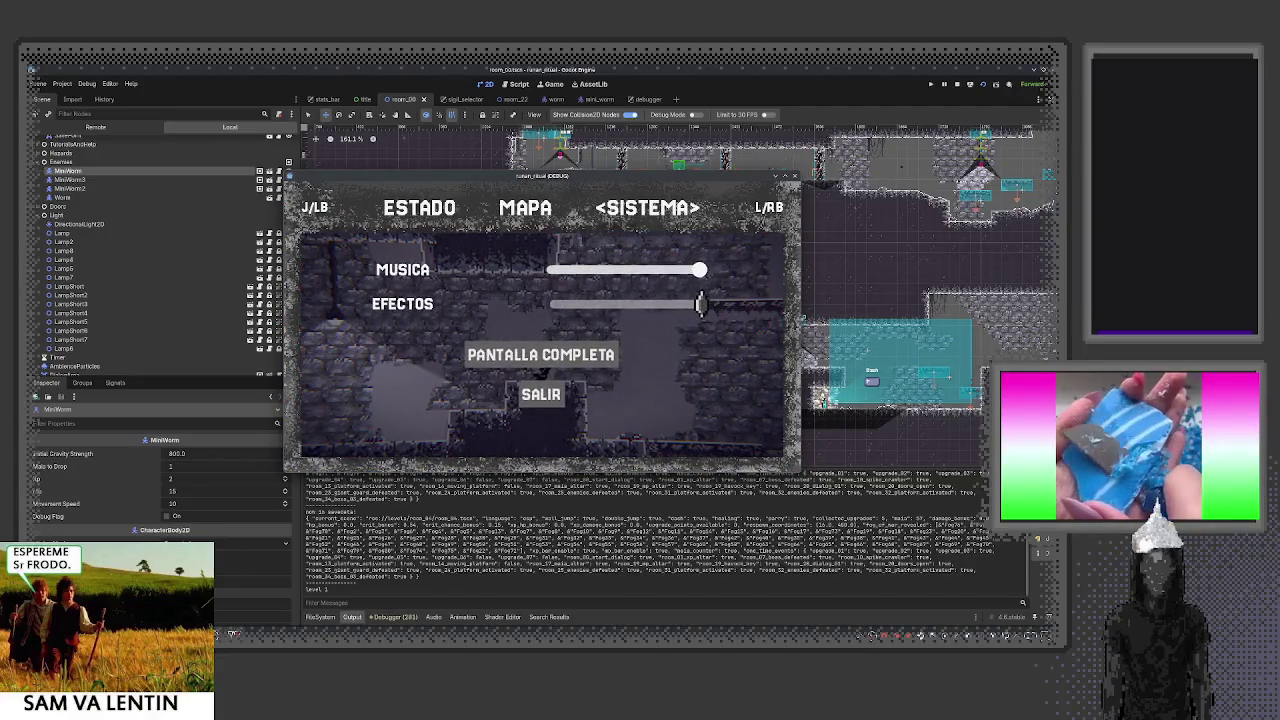
key("Escape")
key("Left")
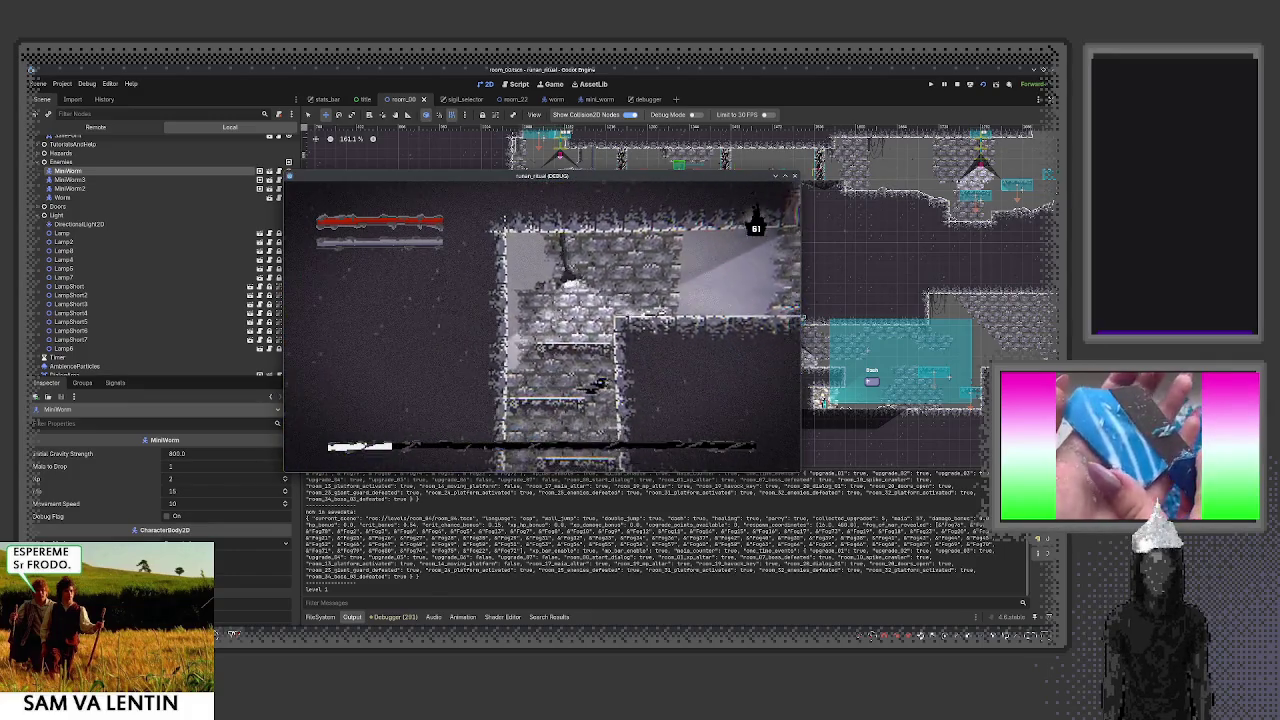
key("Left")
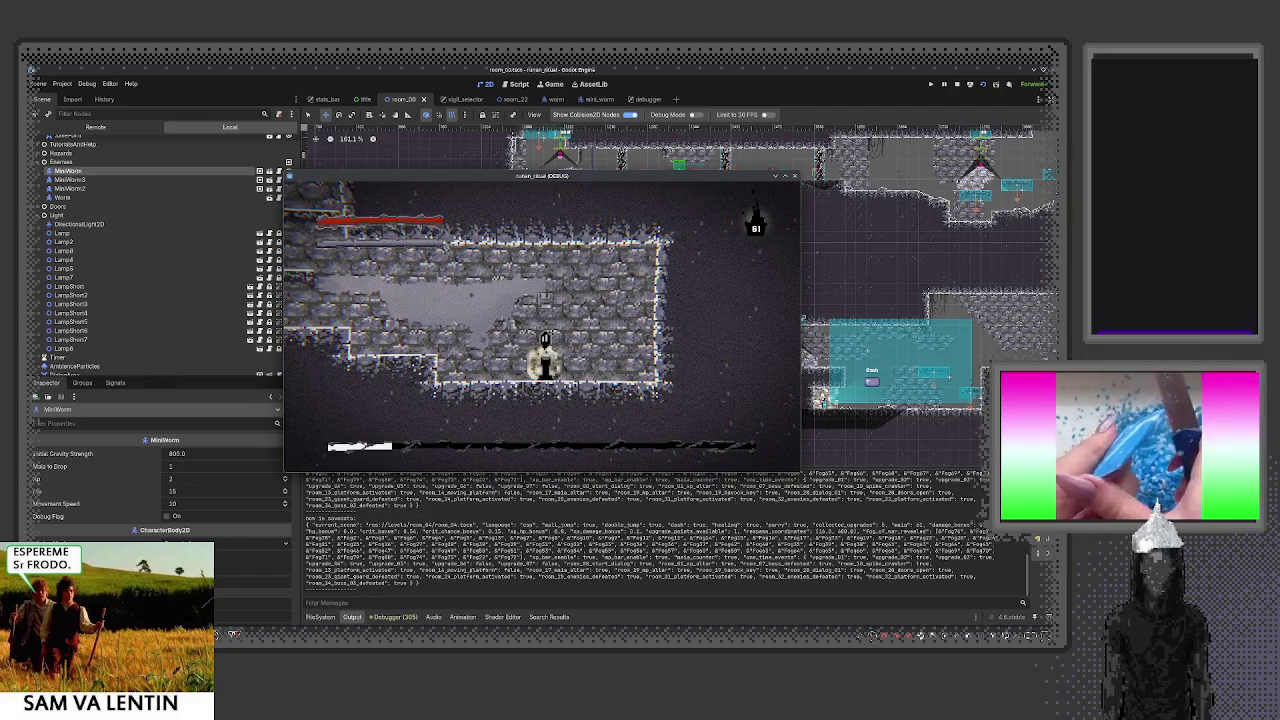
key("Right")
Stop the debug game with F8 and relaunch the project with F5
key("Escape")
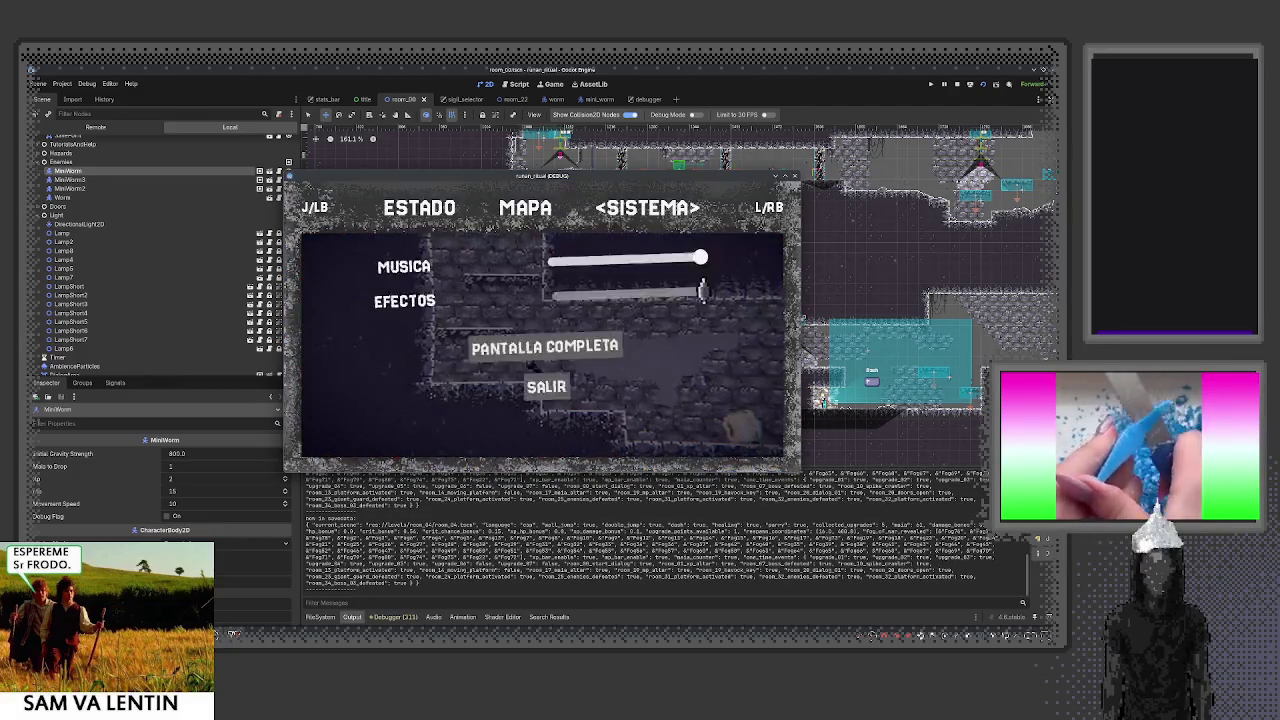
key("F8")
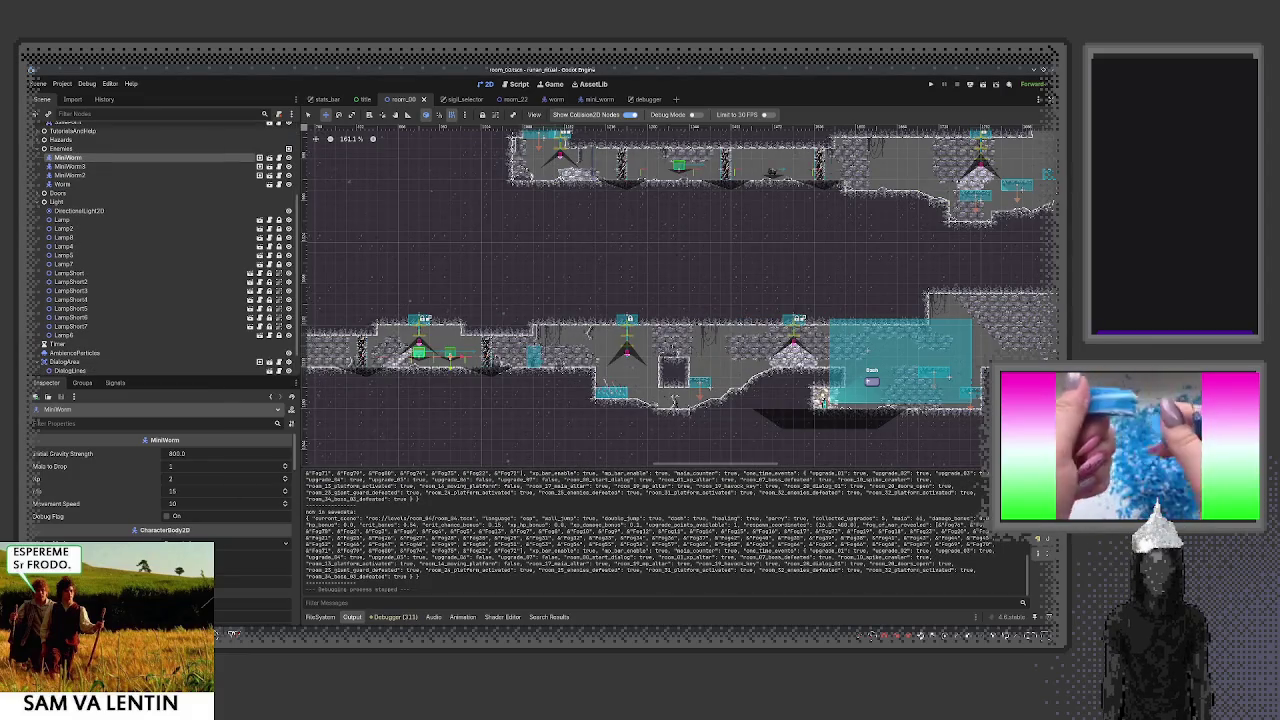
key("F5")
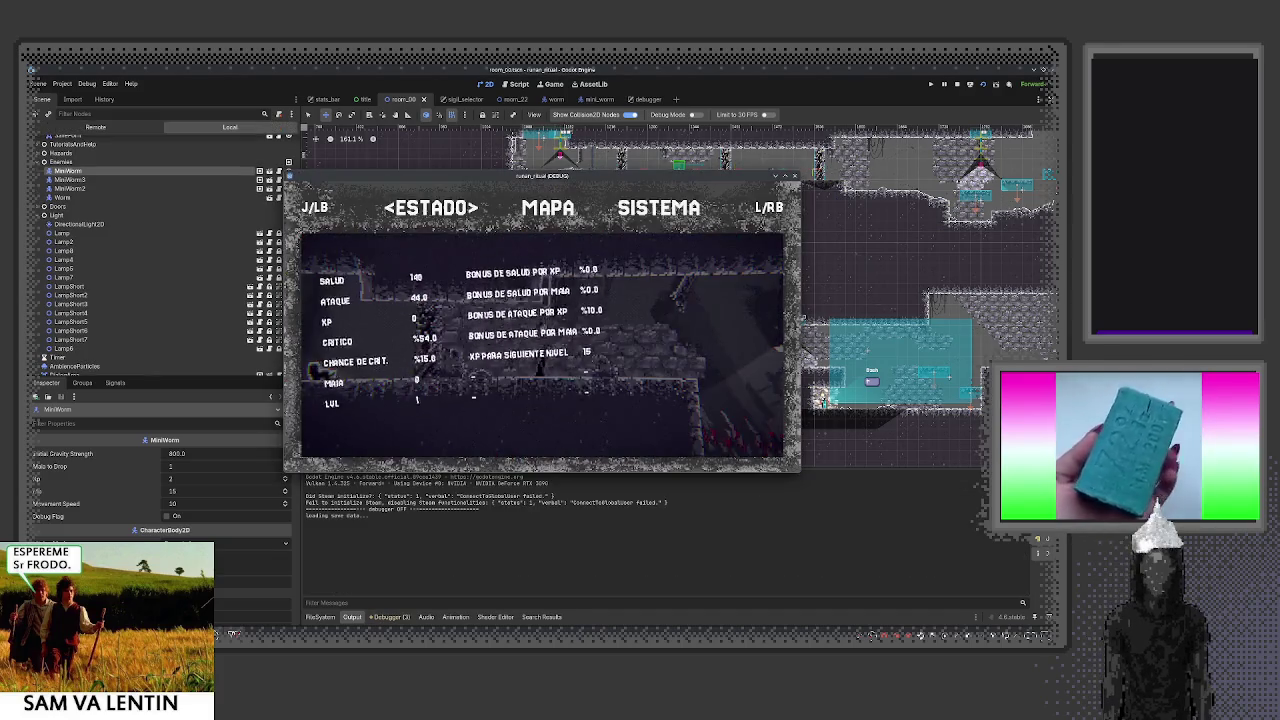
key("Escape")
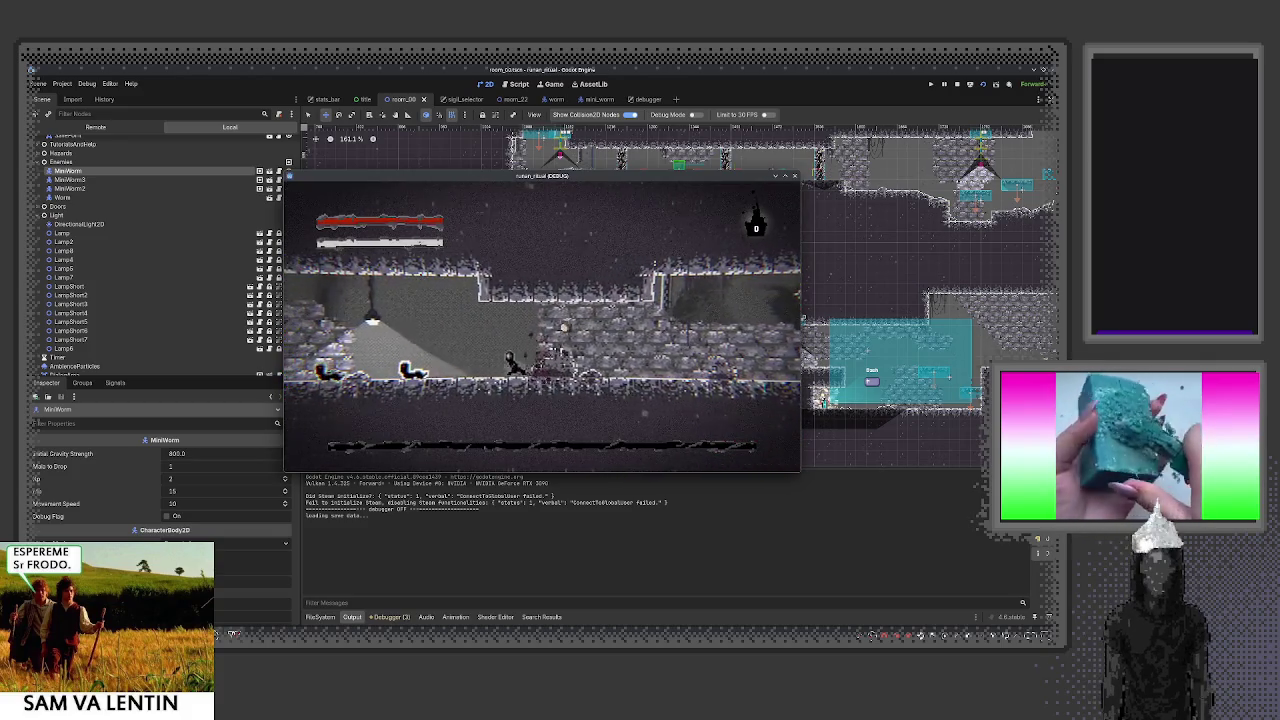
key("Left")
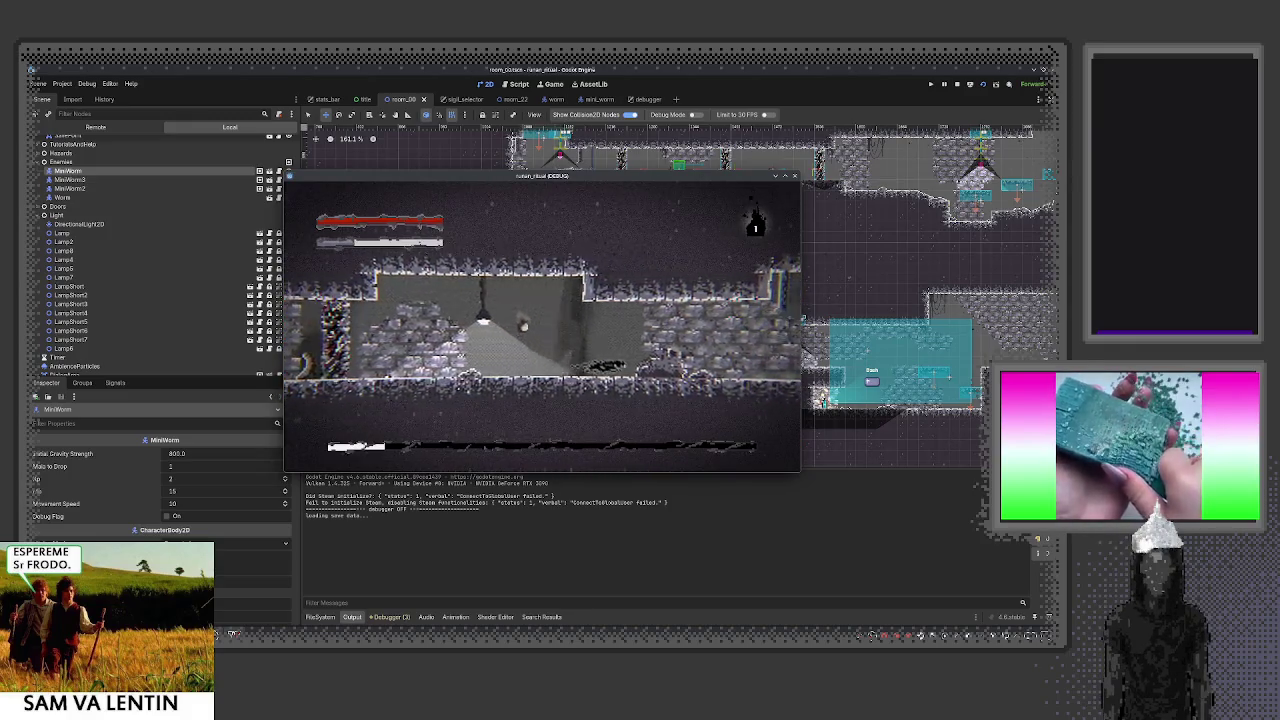
key("Escape")
key("Escape")
key("Right")
key("Right")
key("Right")
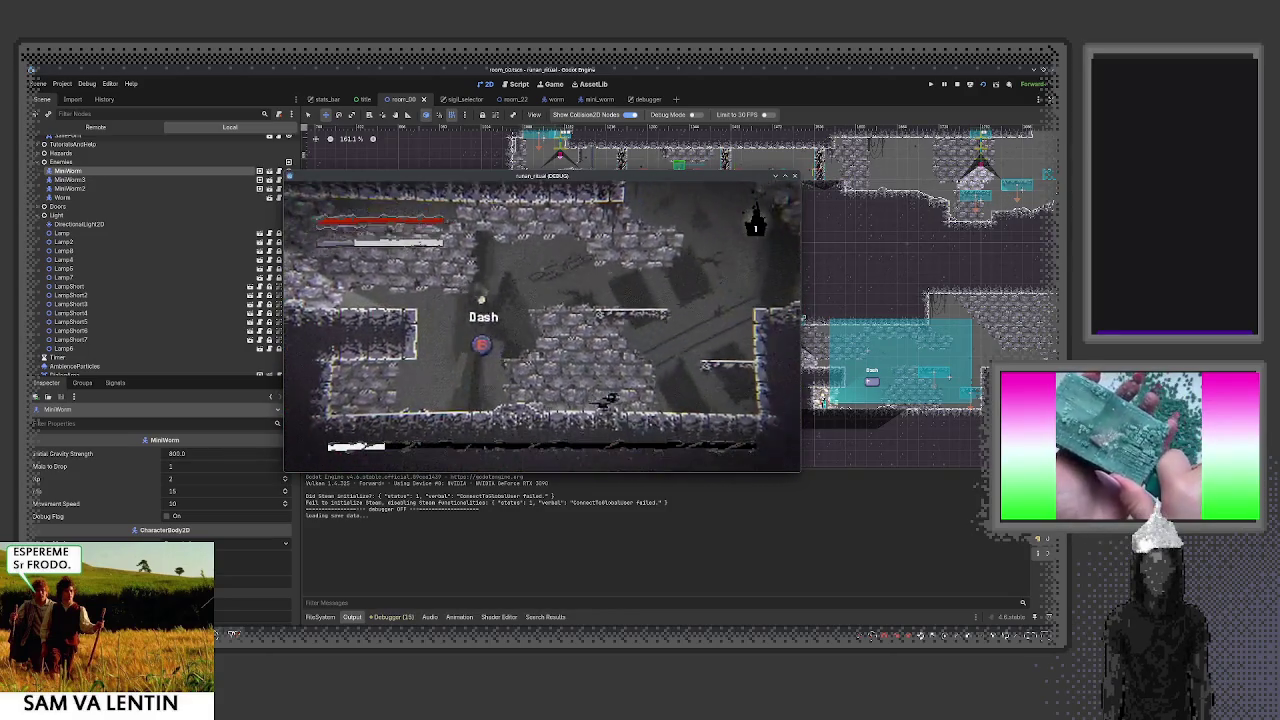
key("Right")
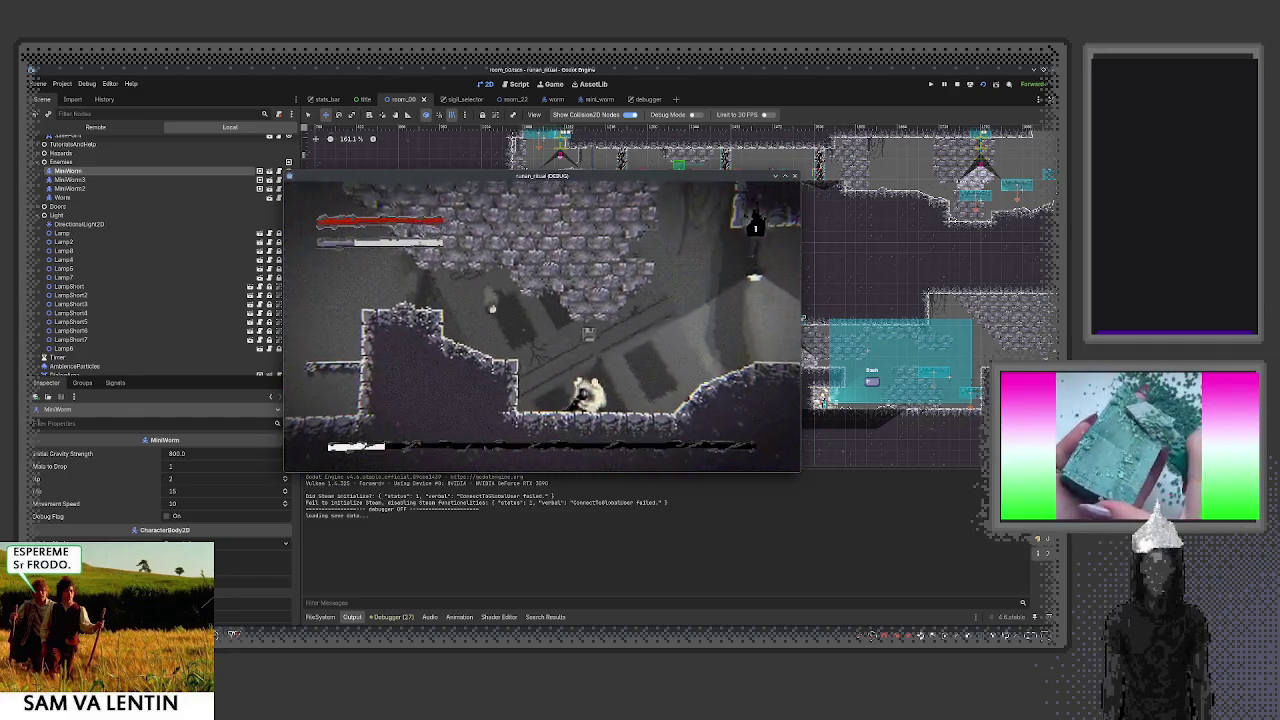
key("Right")
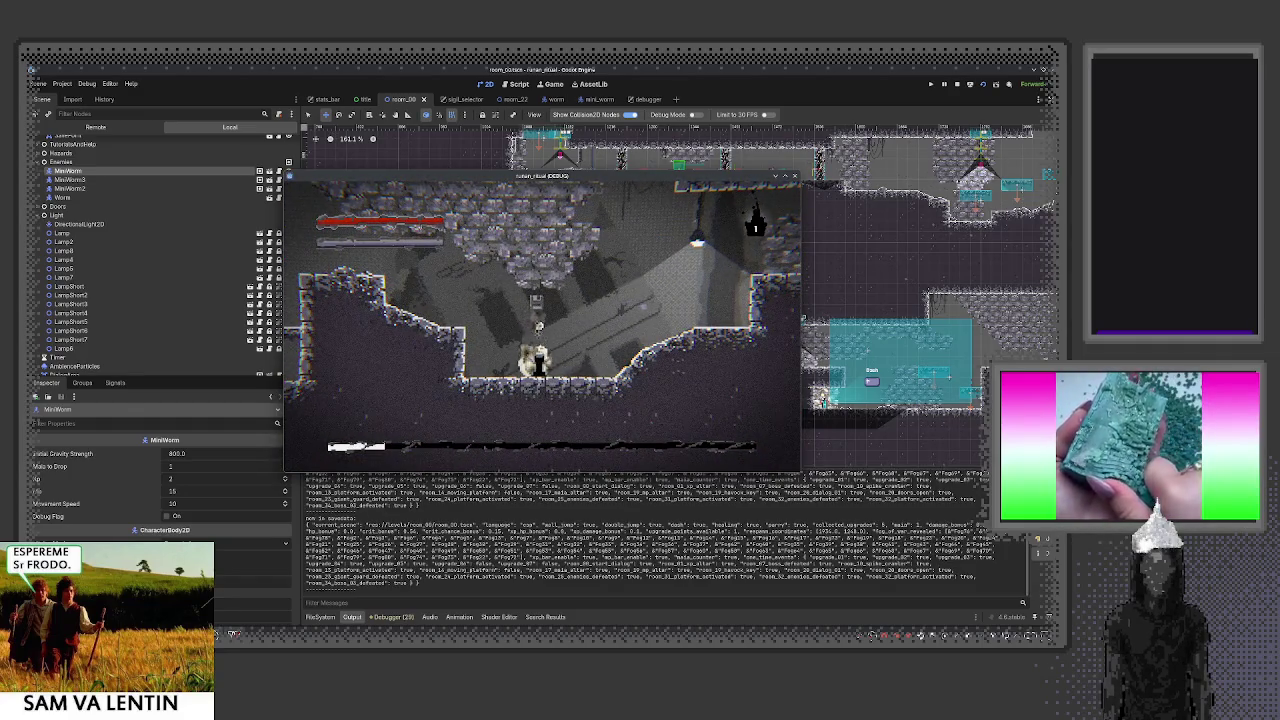
key("Escape")
key("j")
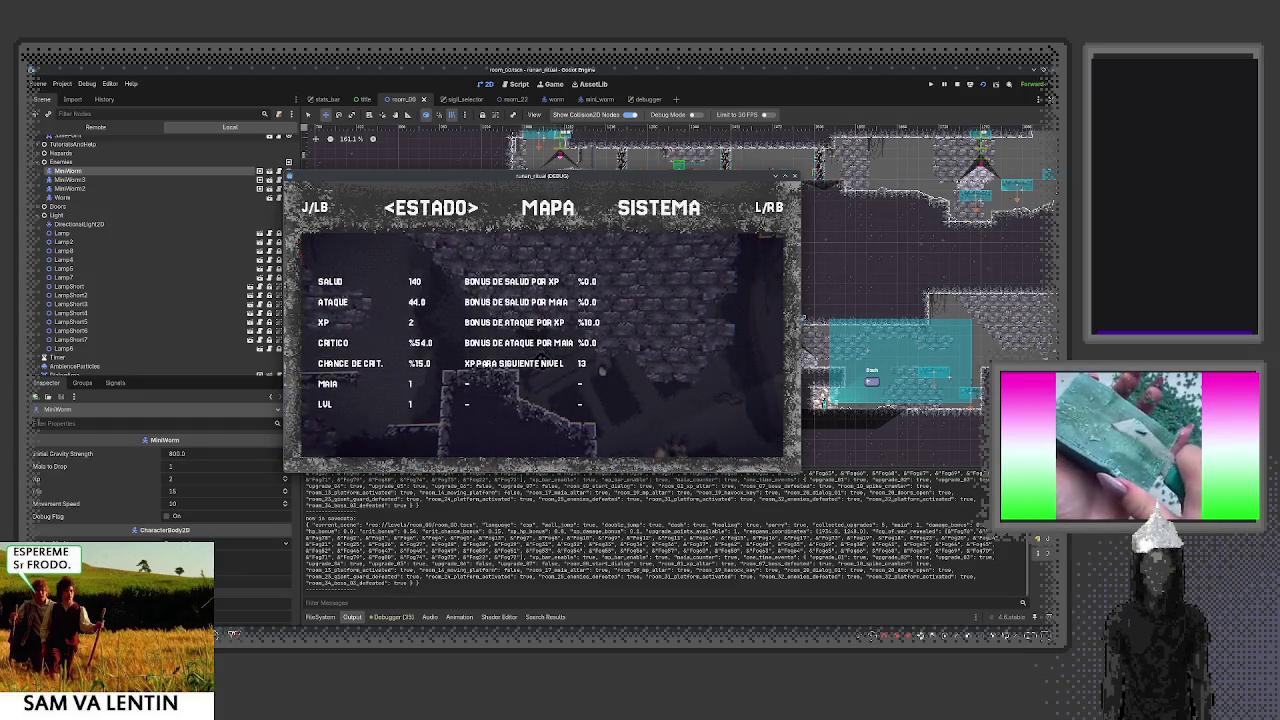
key("j")
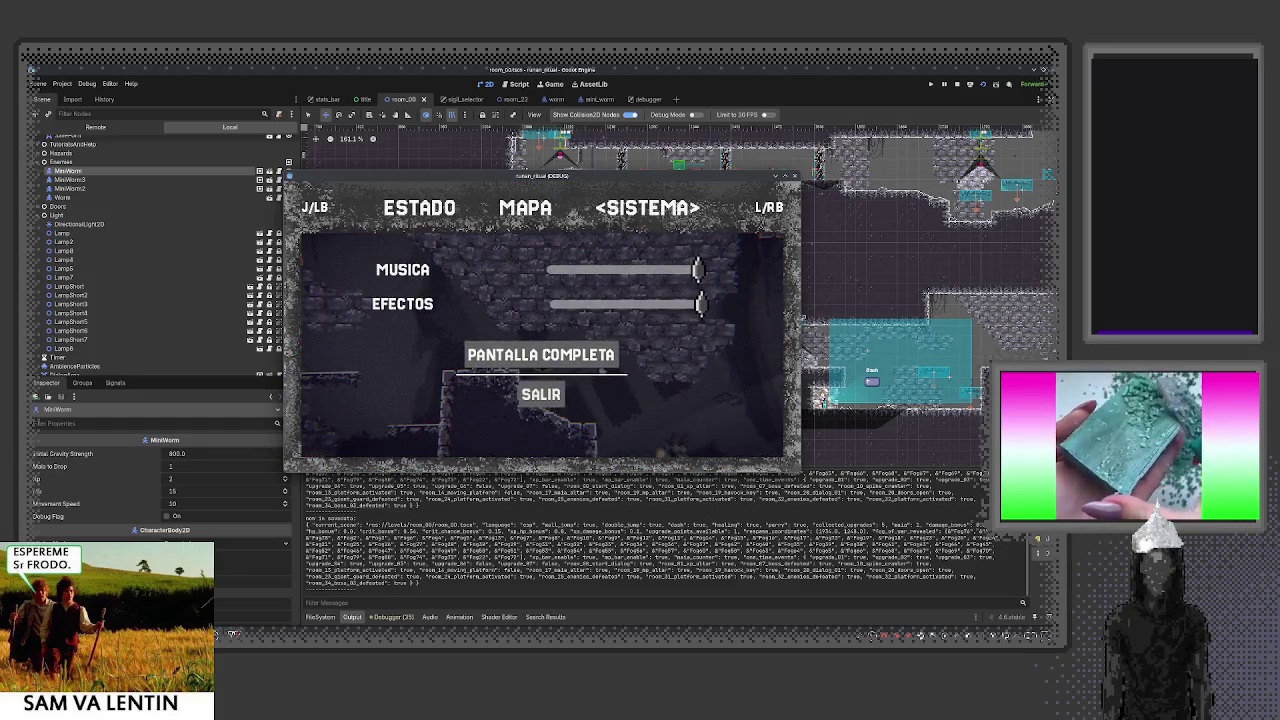
key("Return")
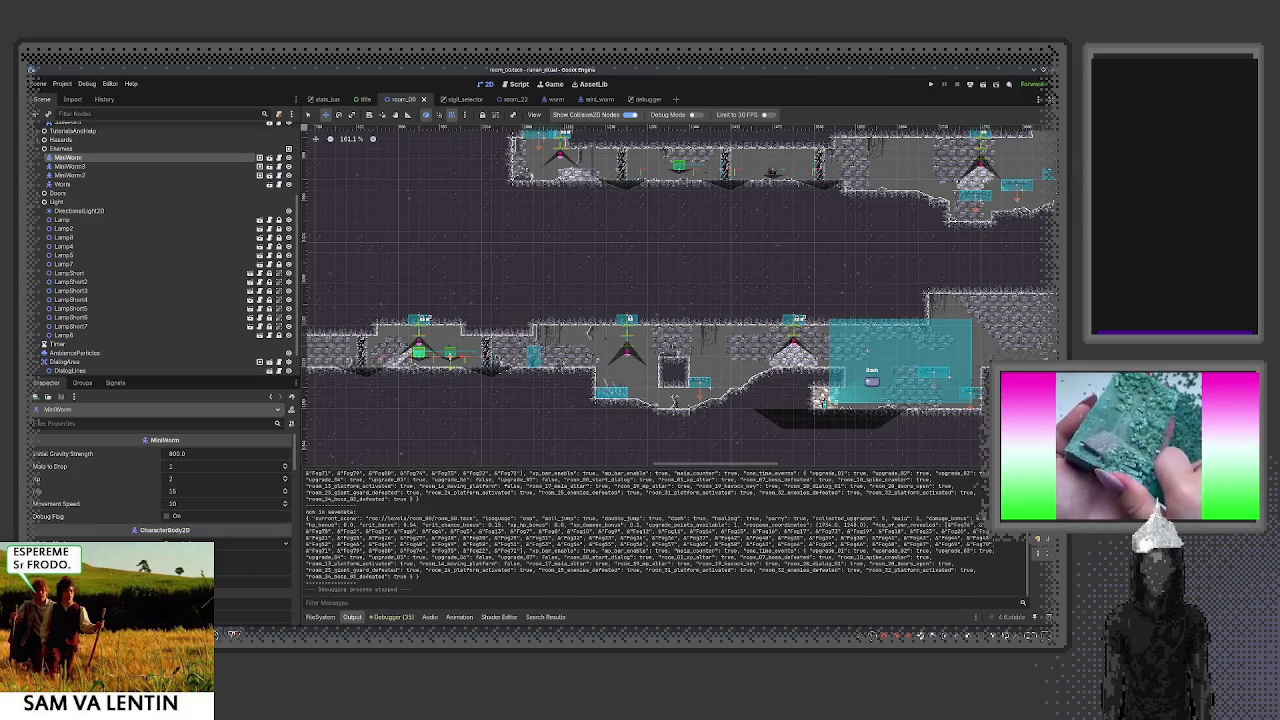
key("F5")
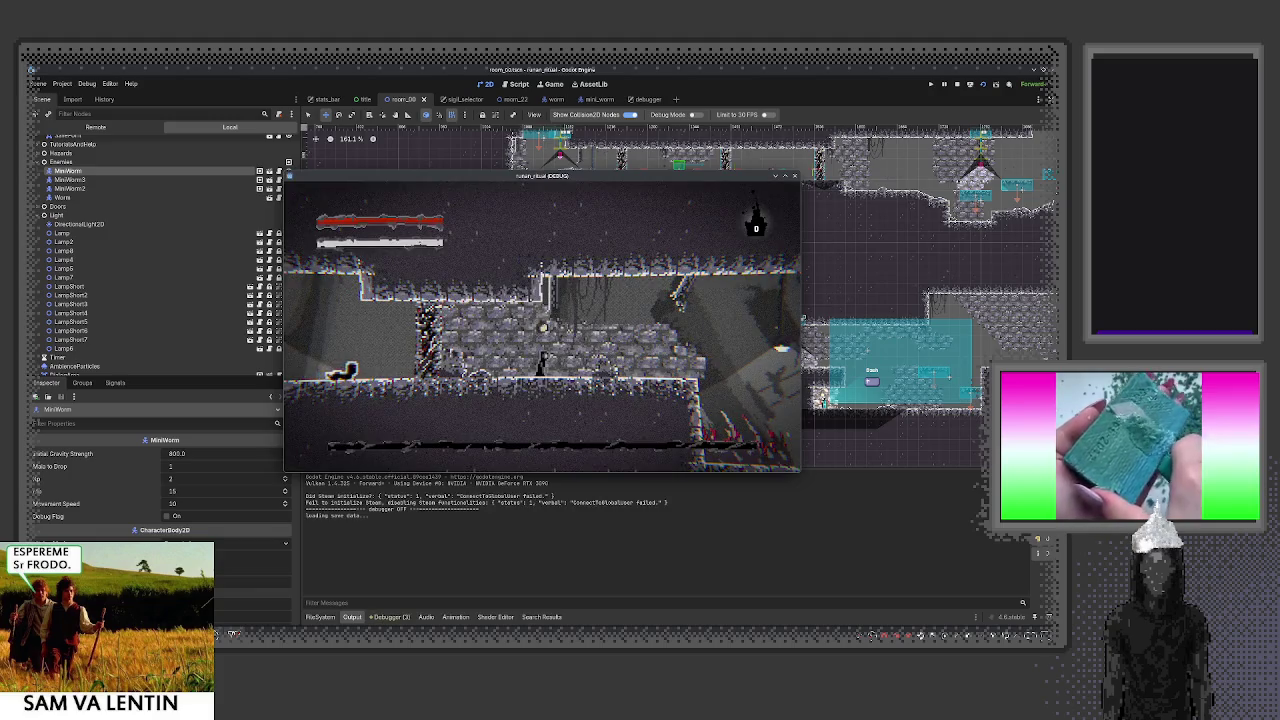
key("Escape")
key("j")
key("Escape")
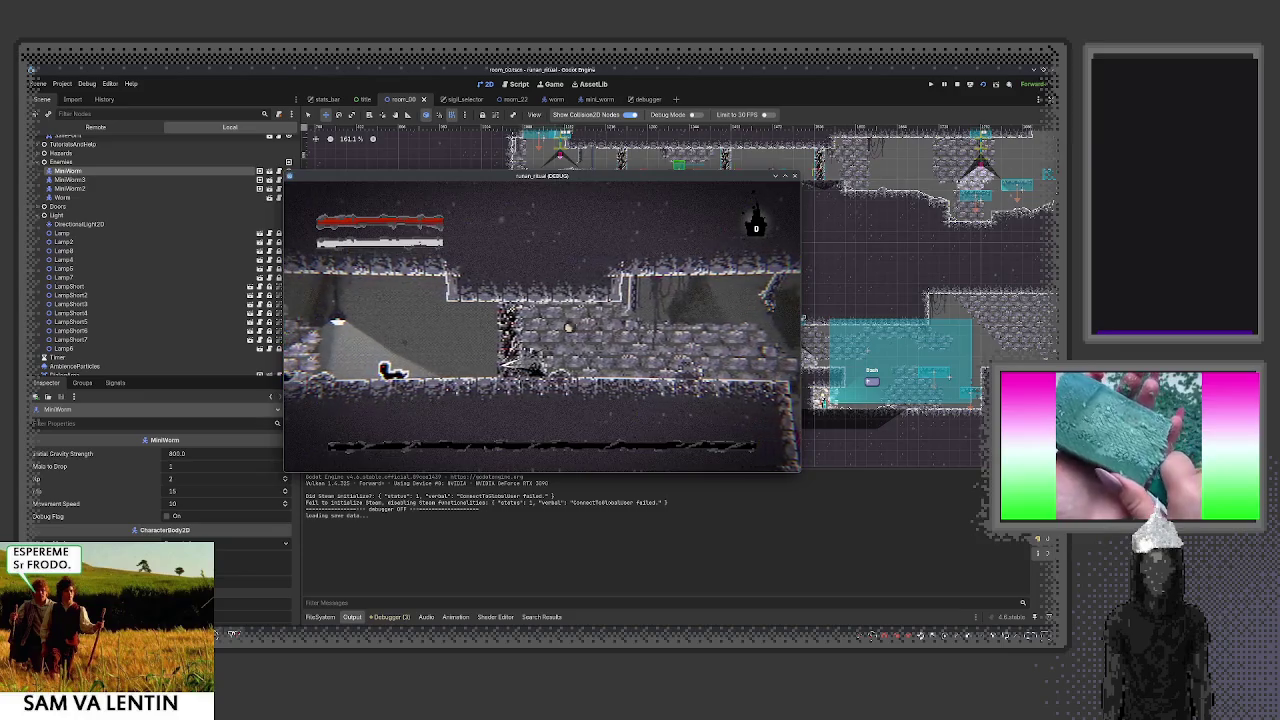
key("Escape")
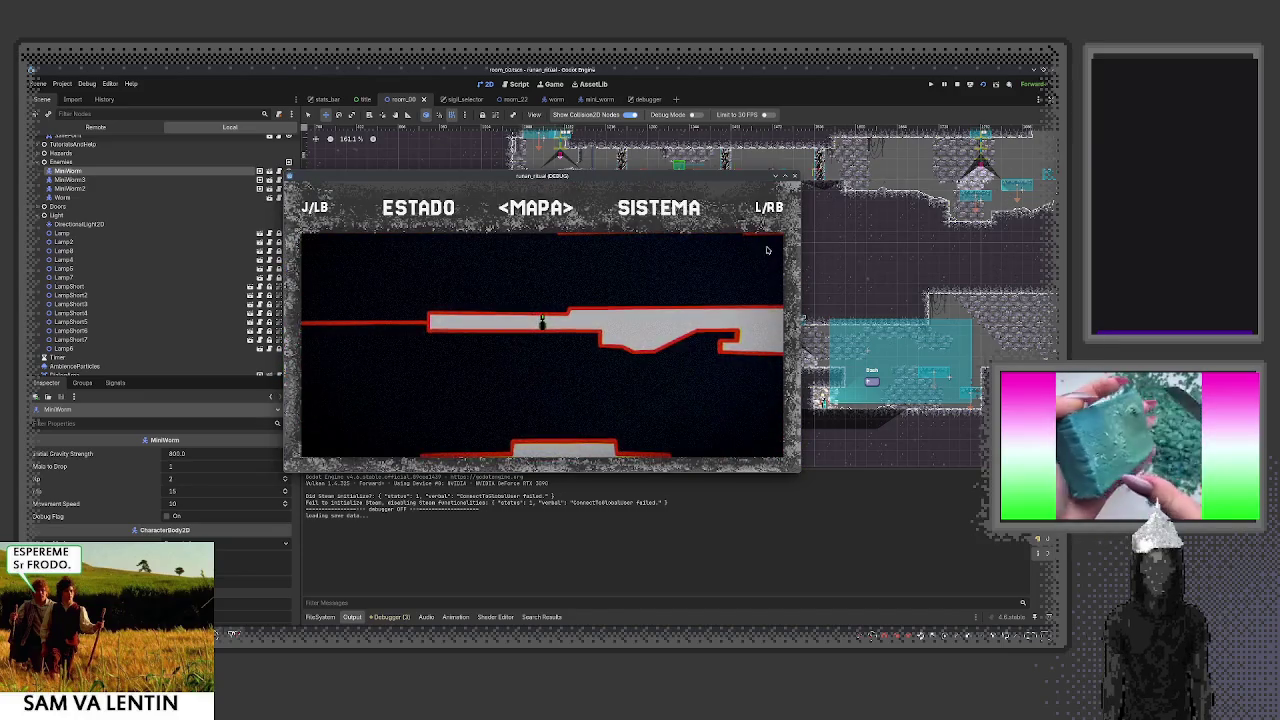
key("j")
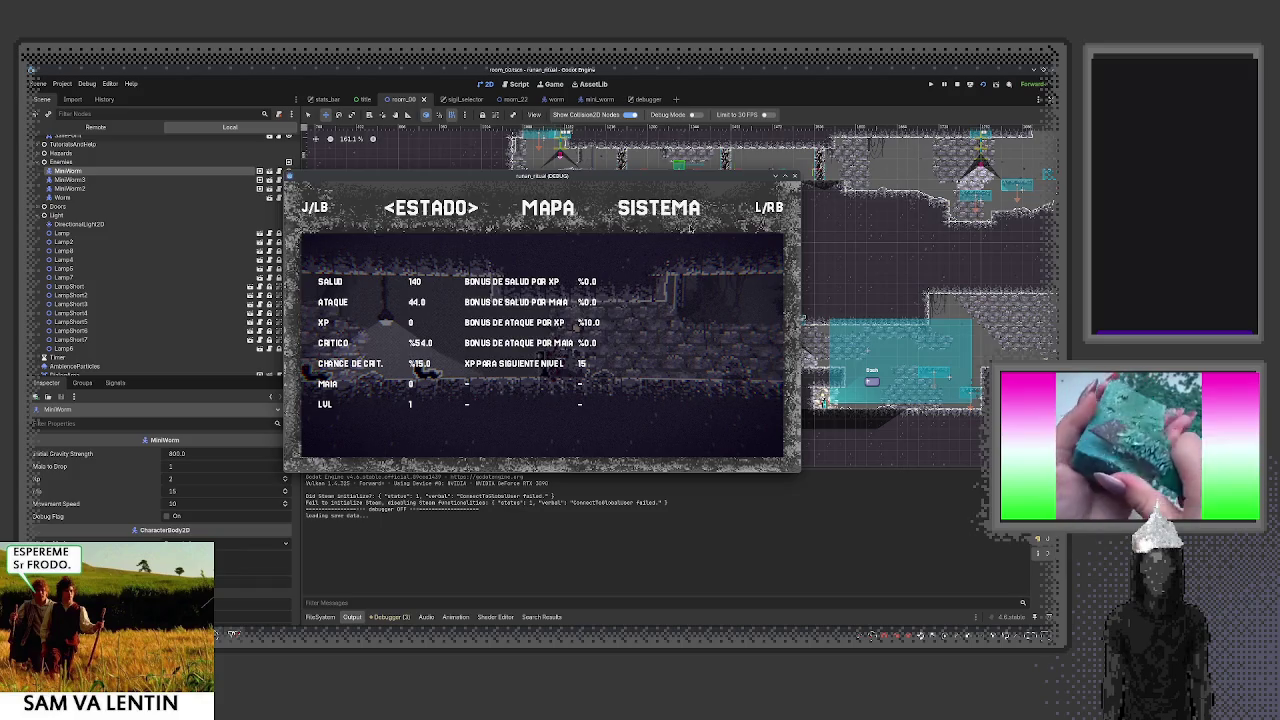
left_click(796, 174)
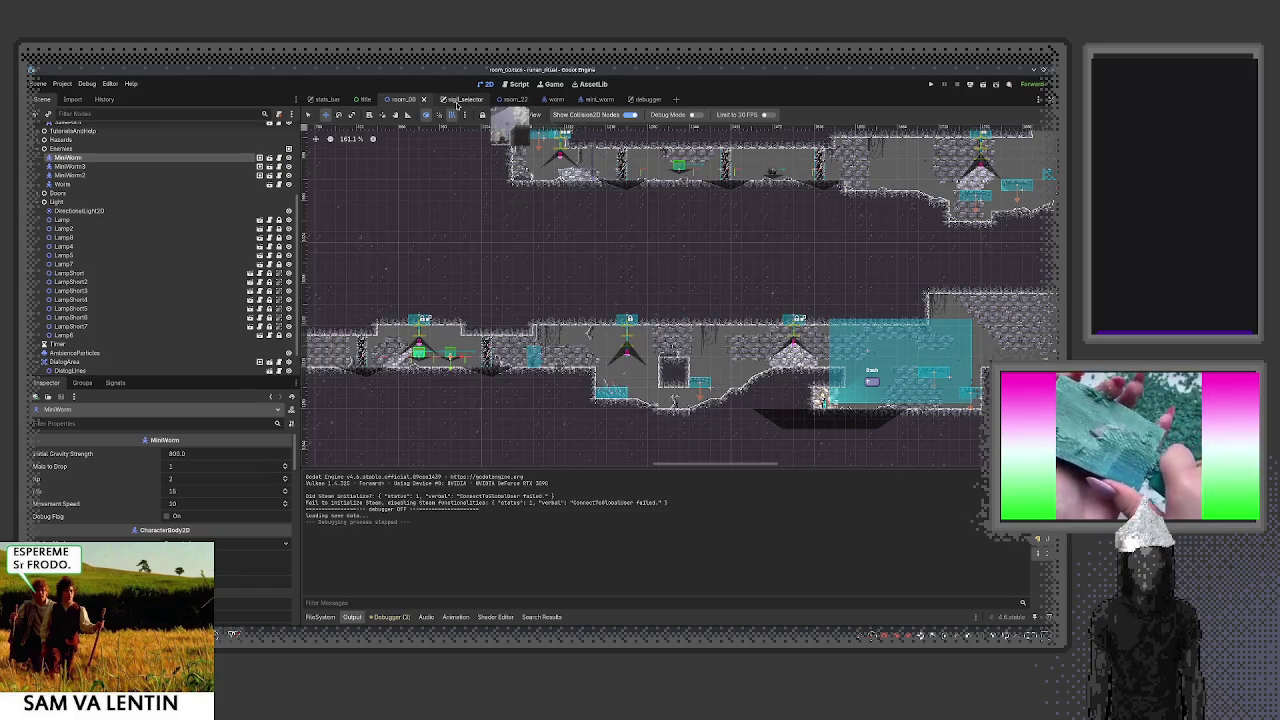
Review the XP limit and Level 4 code in game_manager.gd
left_click(515, 84)
left_click(549, 240)
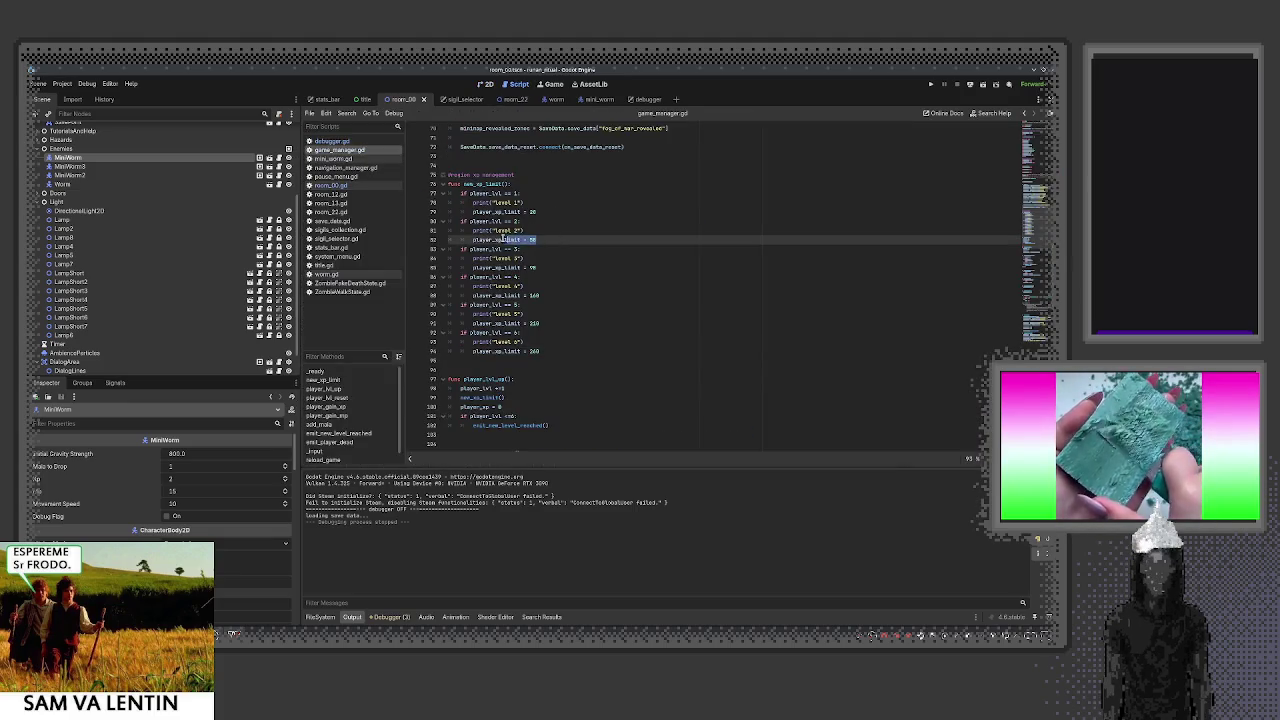
left_click(653, 285)
left_click(656, 359)
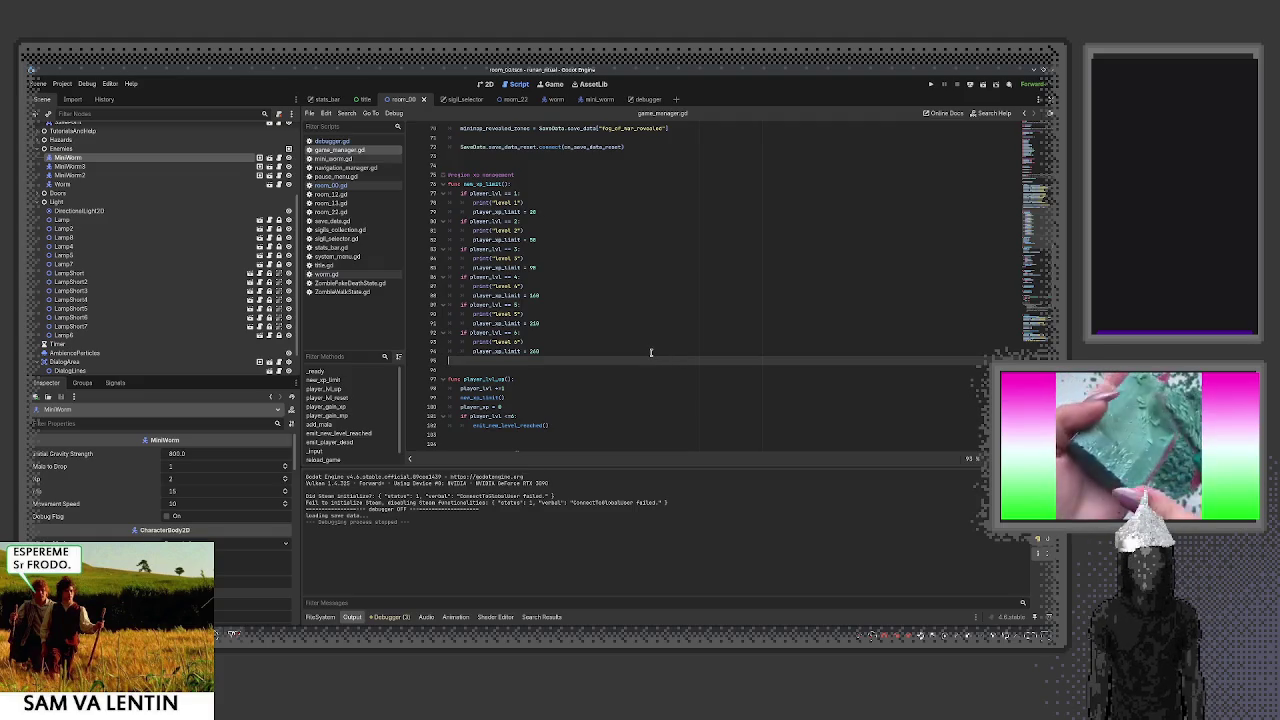
Open save_point.tscn through the quick scene search for 'save'
key("ctrl+shift+o")
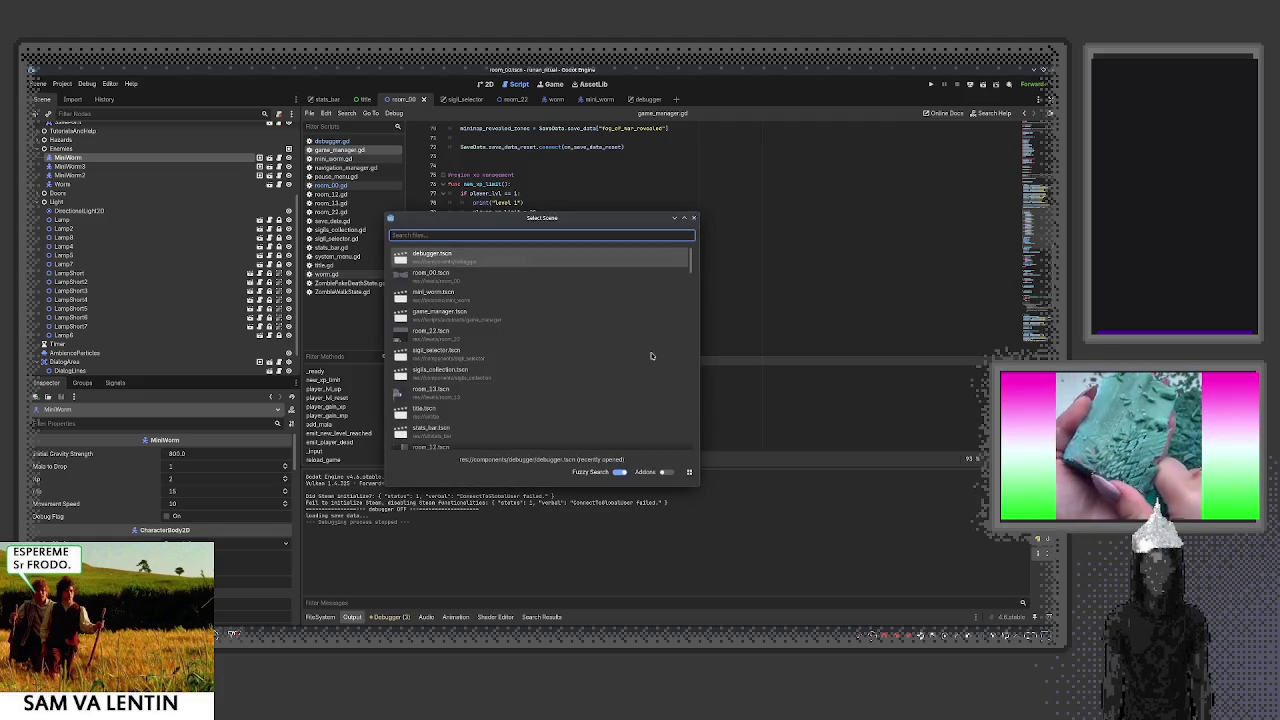
type("save")
left_click(432, 273)
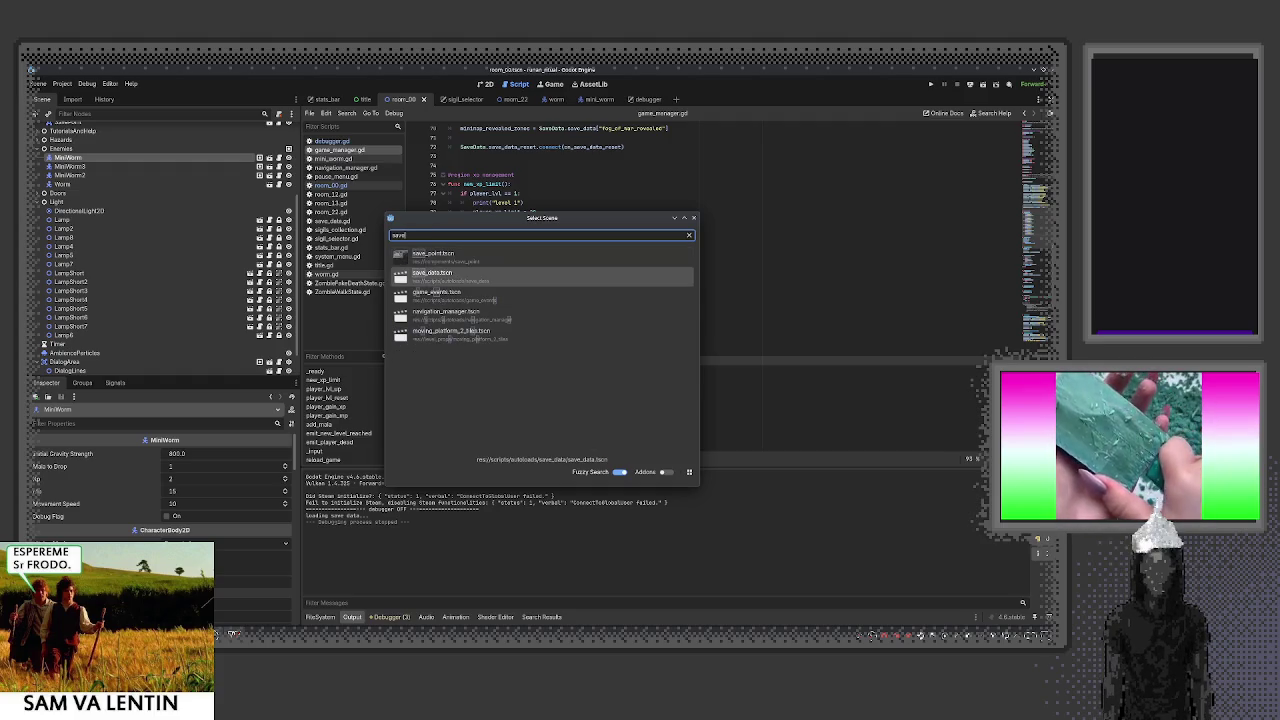
double_click(432, 254)
scroll(625, 355, "down", 3)
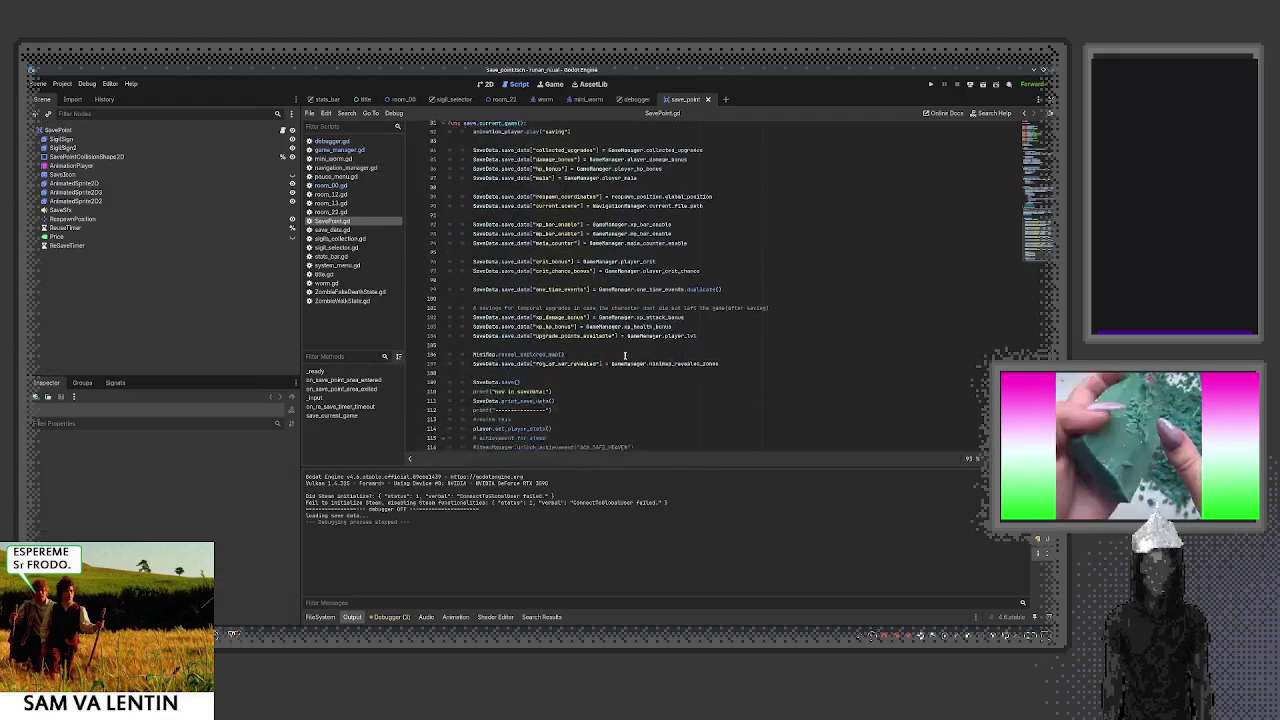
Look over SavePoint.gd, then open save_data.tscn through the quick scene search for 'save'
scroll(625, 355, "down", 1)
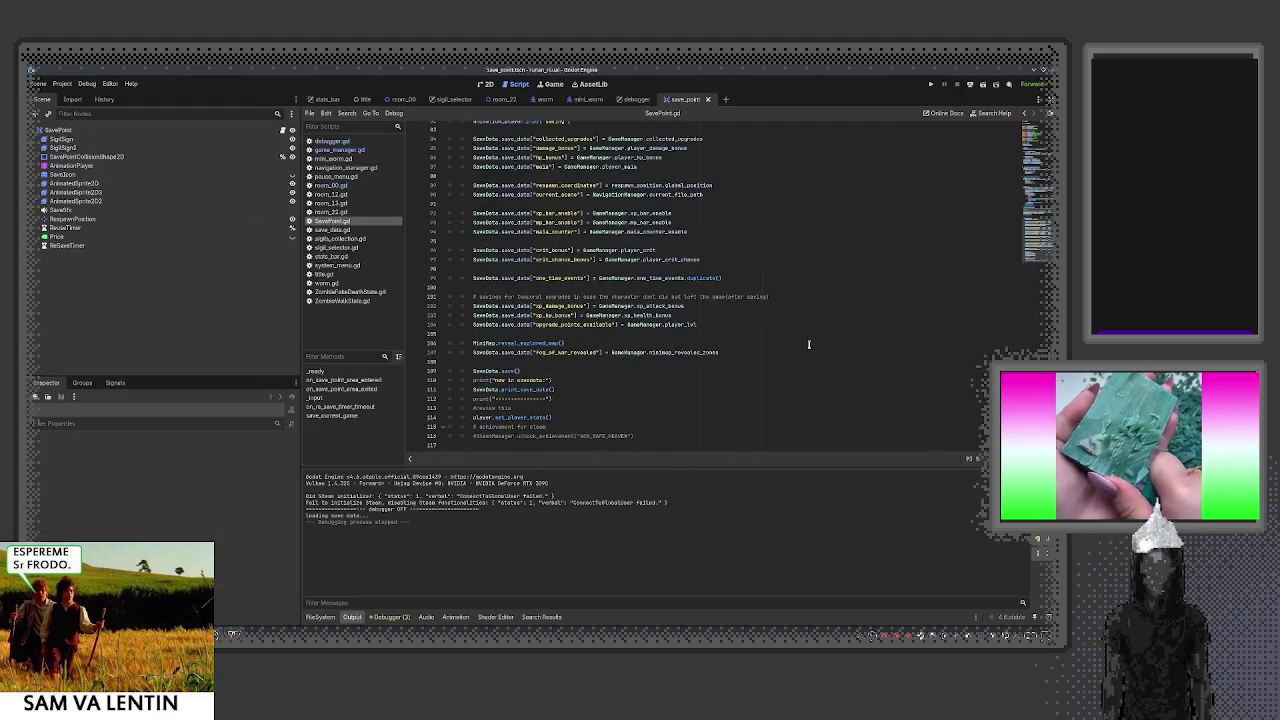
scroll(808, 345, "up", 3)
mouse_move(683, 317)
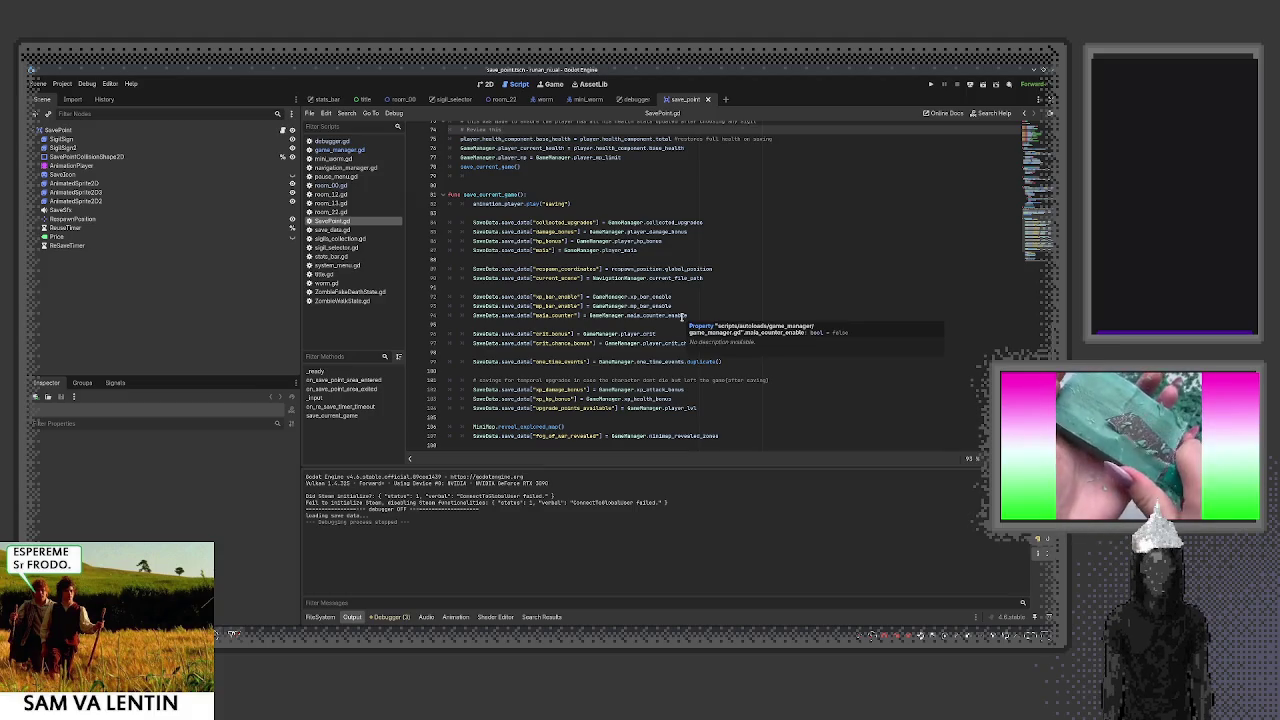
key("ctrl+shift+o")
type("save")
key("Down")
key("Return")
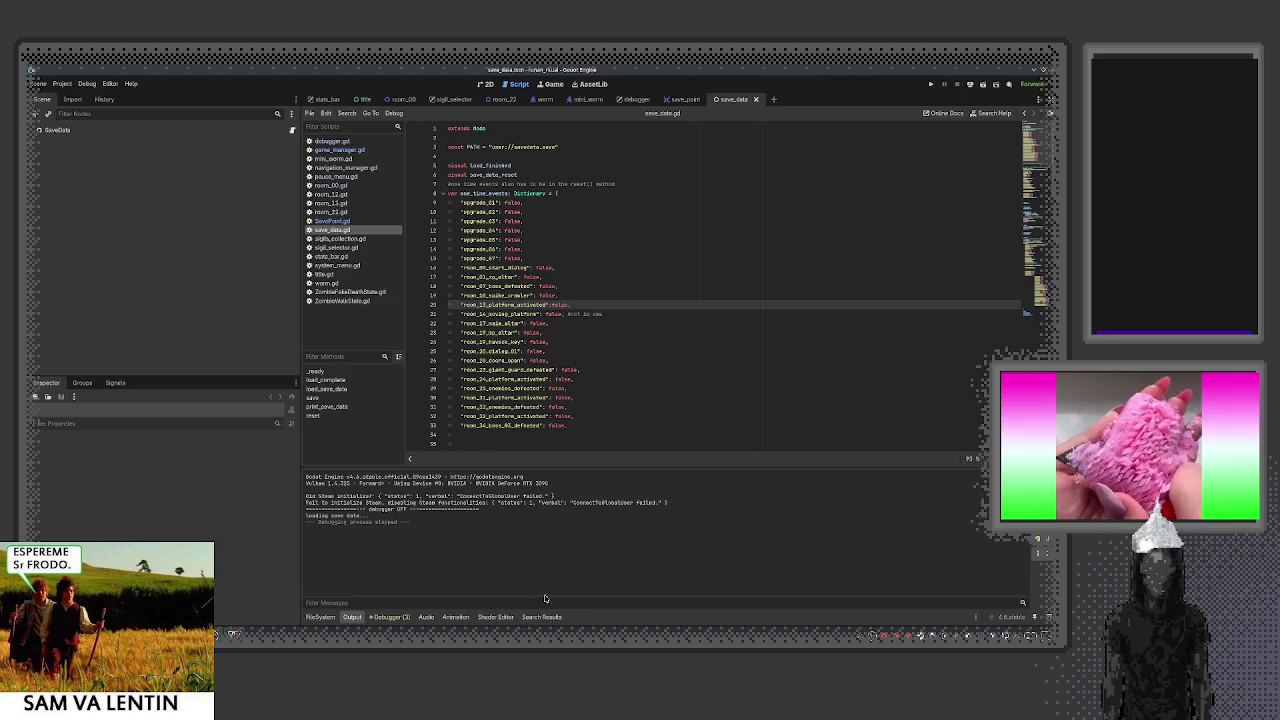
scroll(678, 419, "down", 5)
scroll(678, 419, "down", 10)
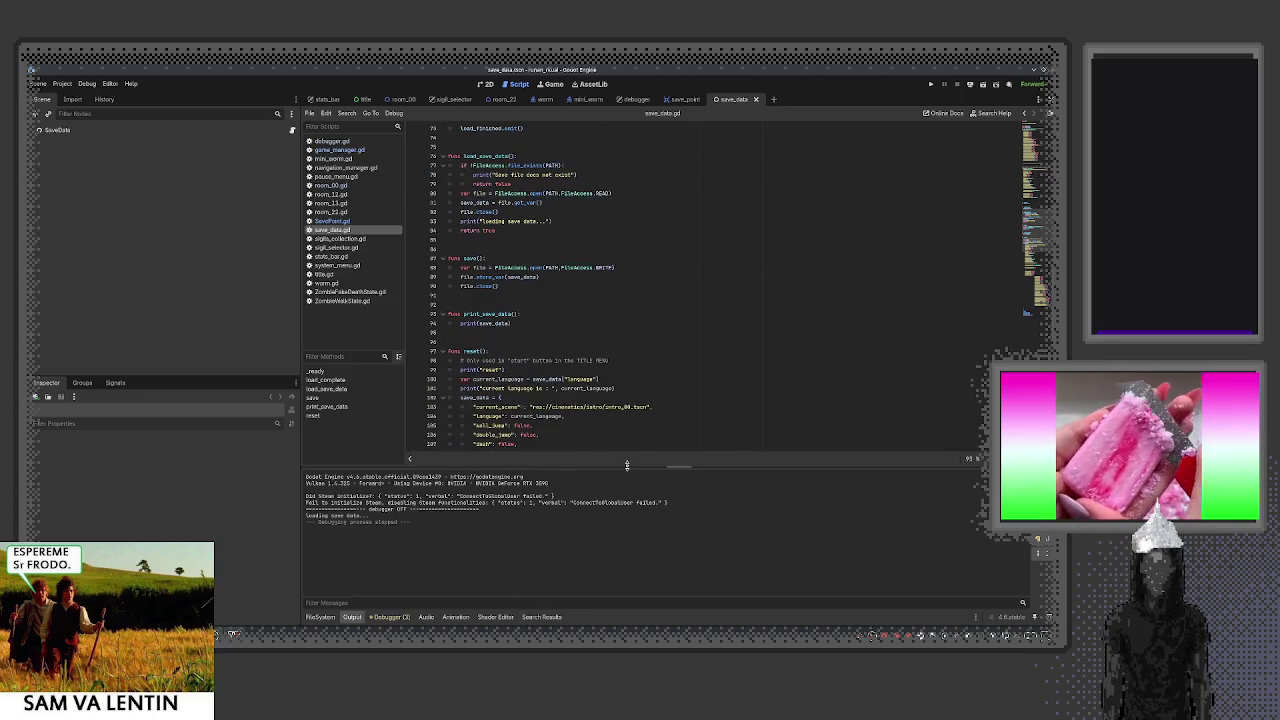
left_click_drag(628, 466, 589, 599)
scroll(627, 437, "down", 5)
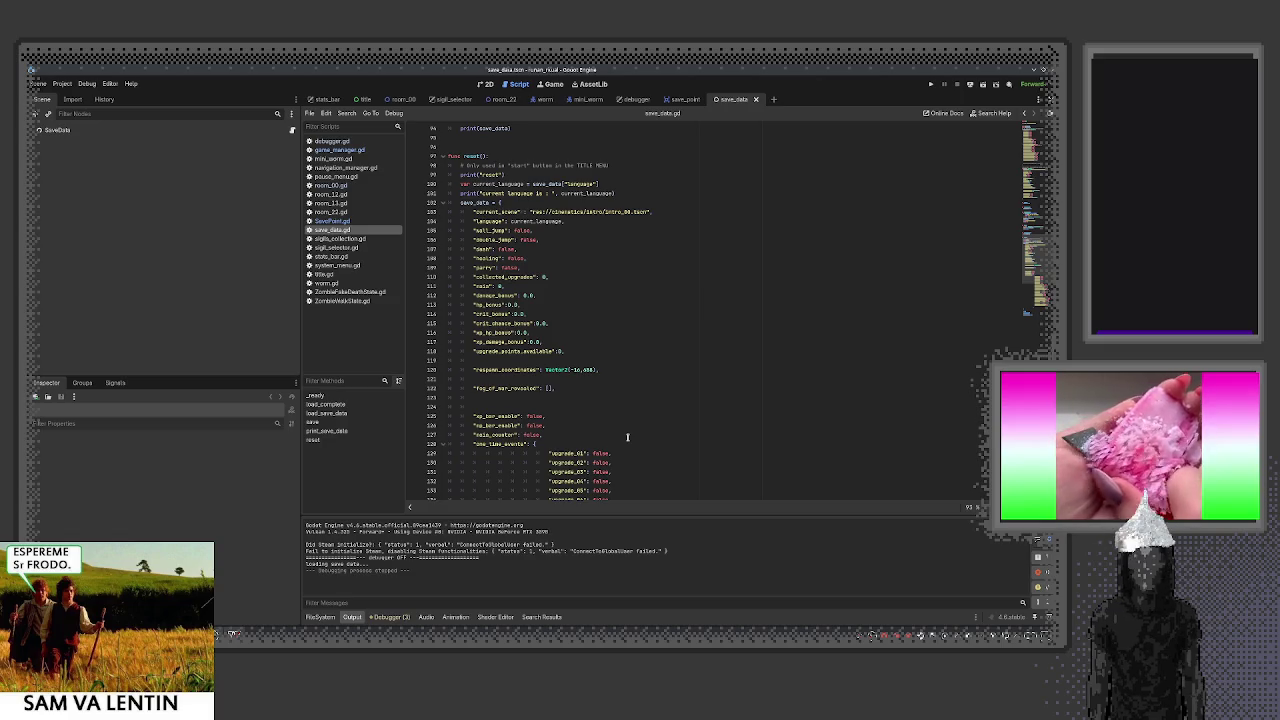
scroll(627, 437, "down", 4)
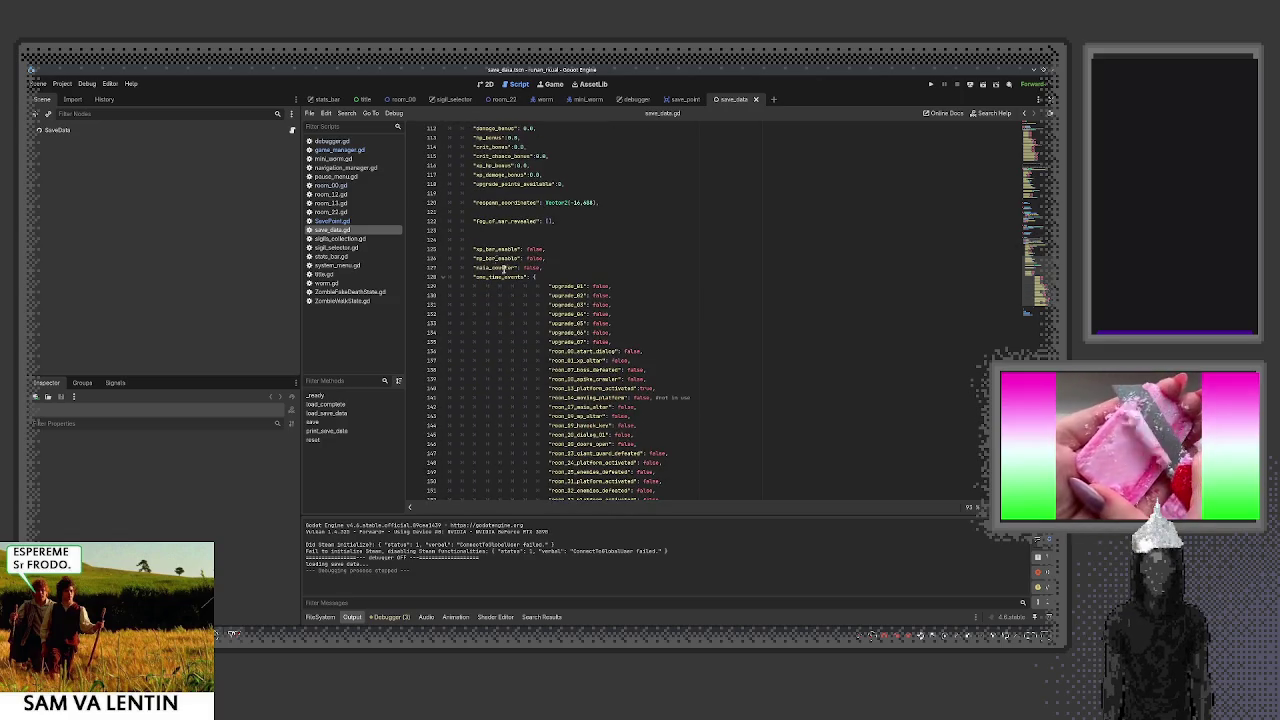
left_click_drag(474, 248, 484, 248)
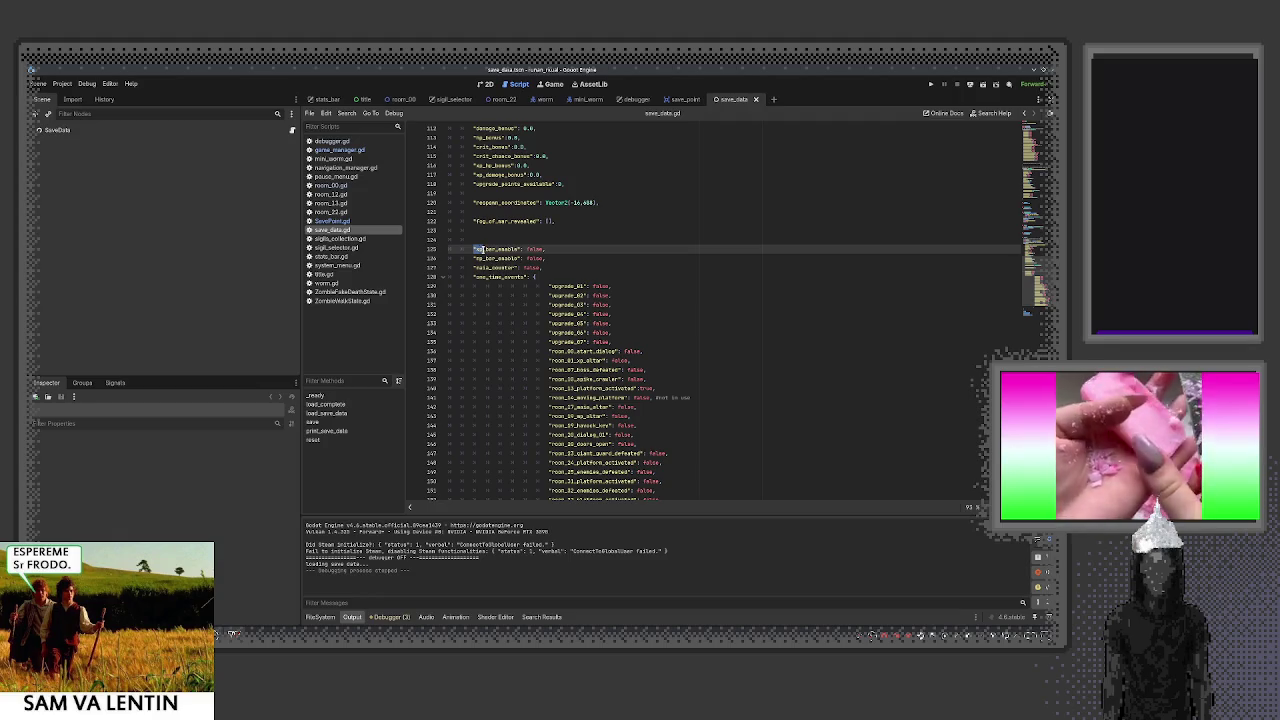
right_click(484, 248)
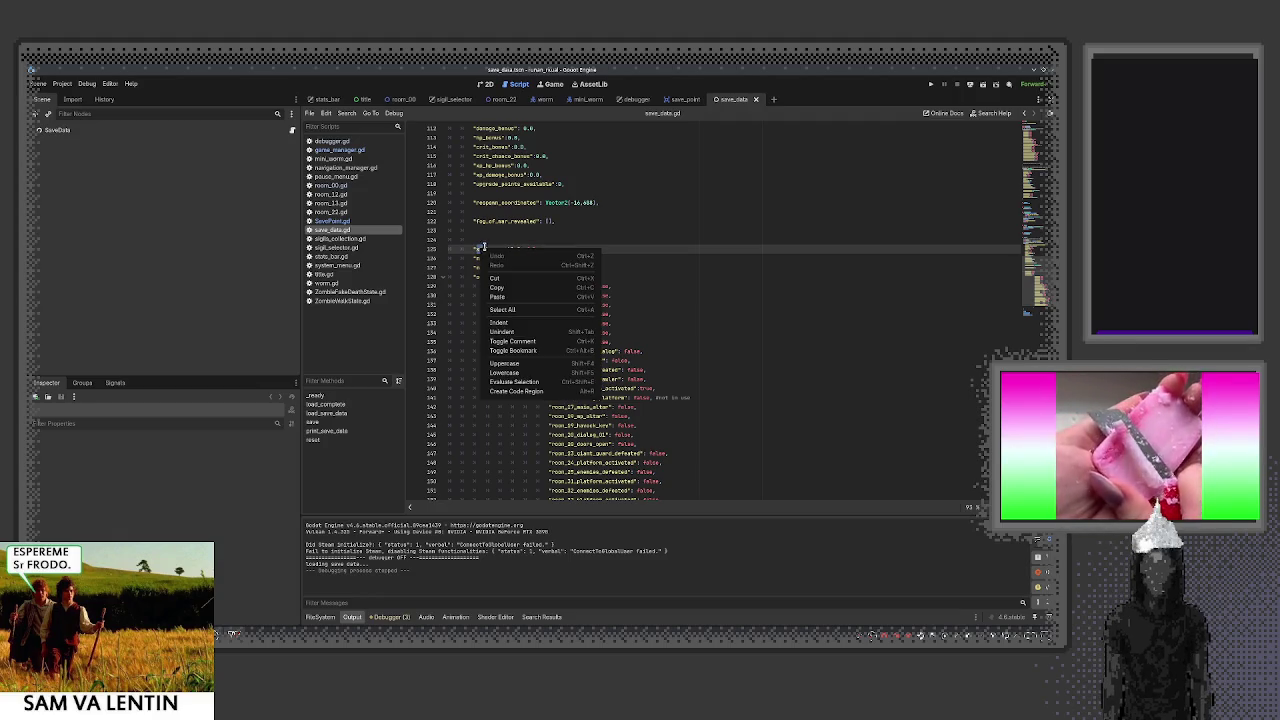
scroll(698, 380, "down", 4)
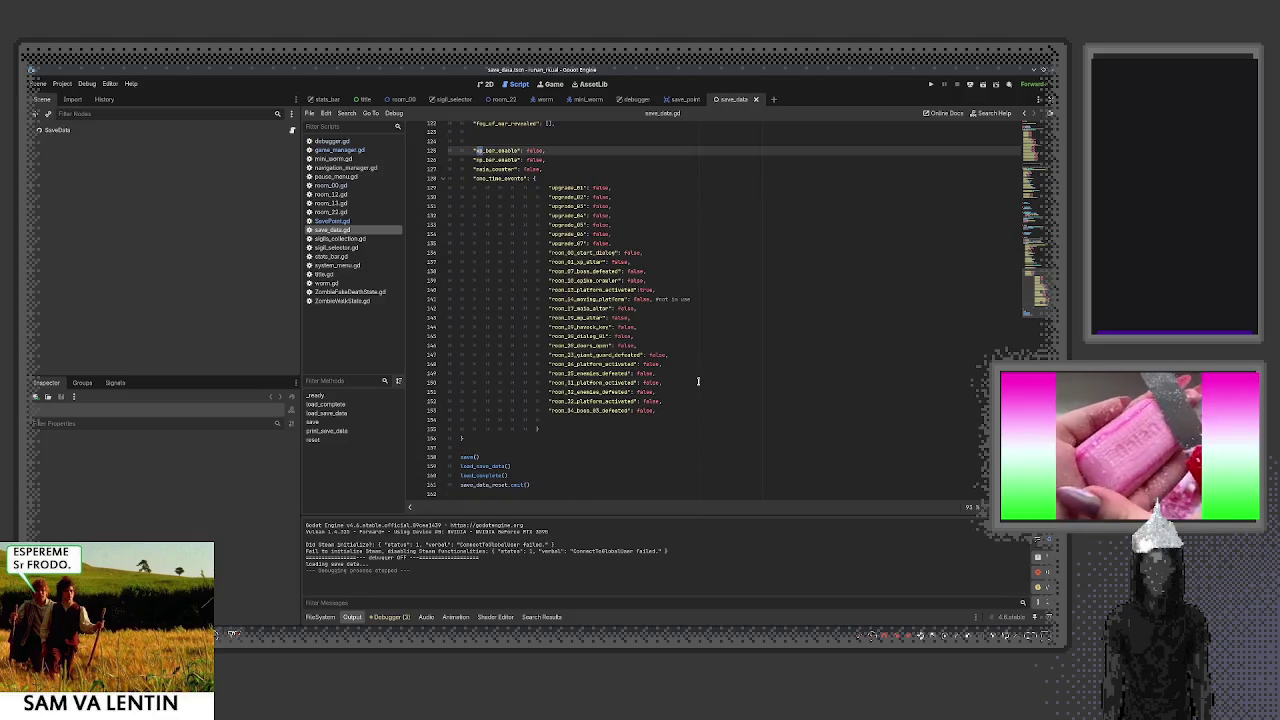
scroll(652, 405, "up", 4)
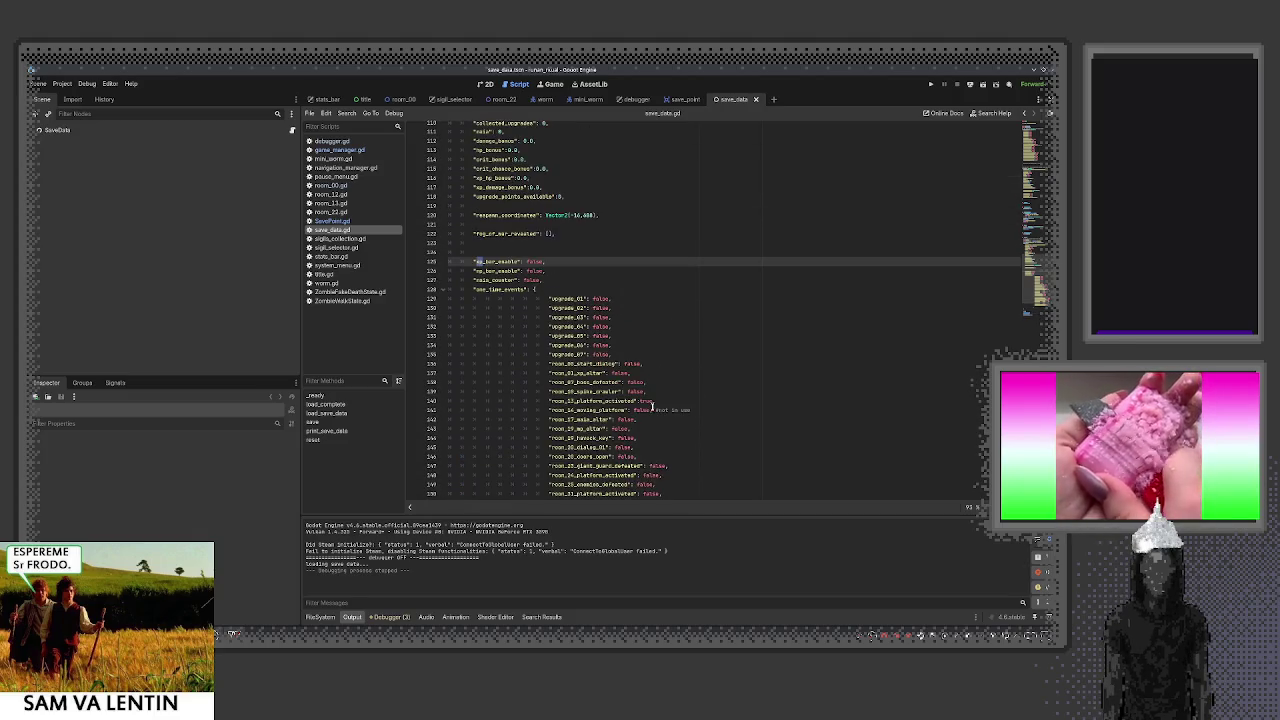
scroll(649, 405, "up", 3)
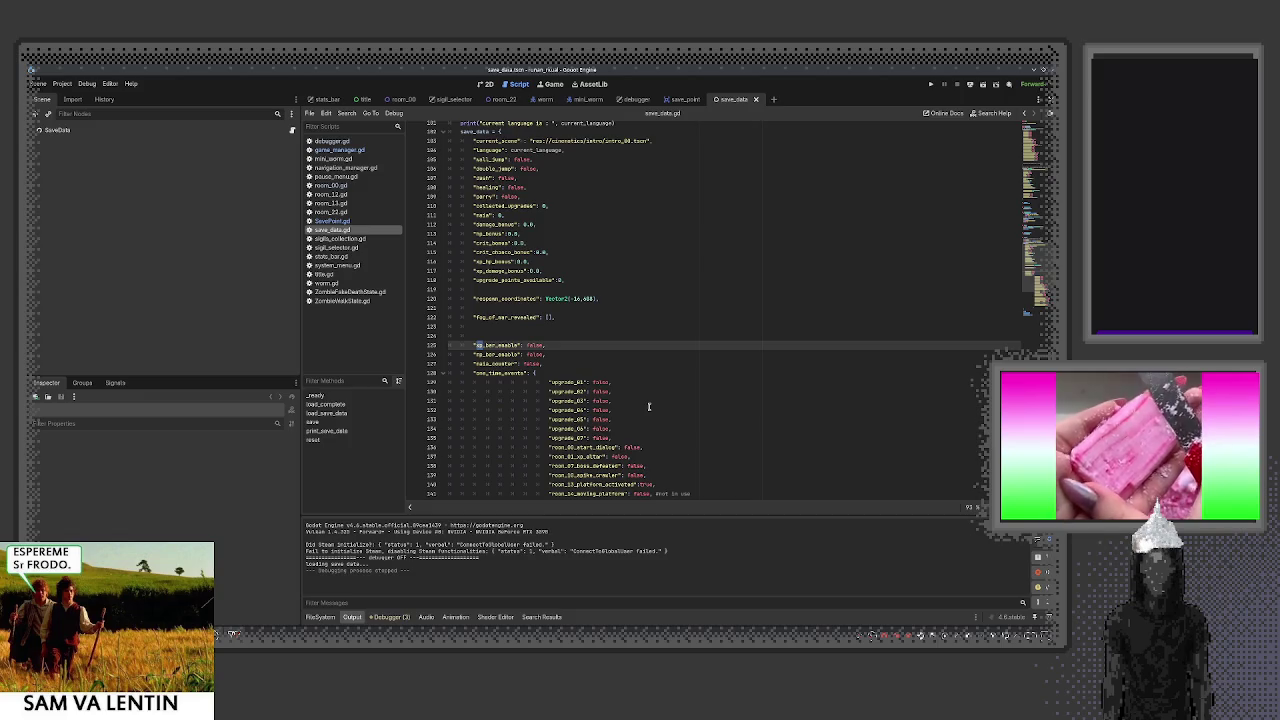
scroll(649, 406, "up", 2)
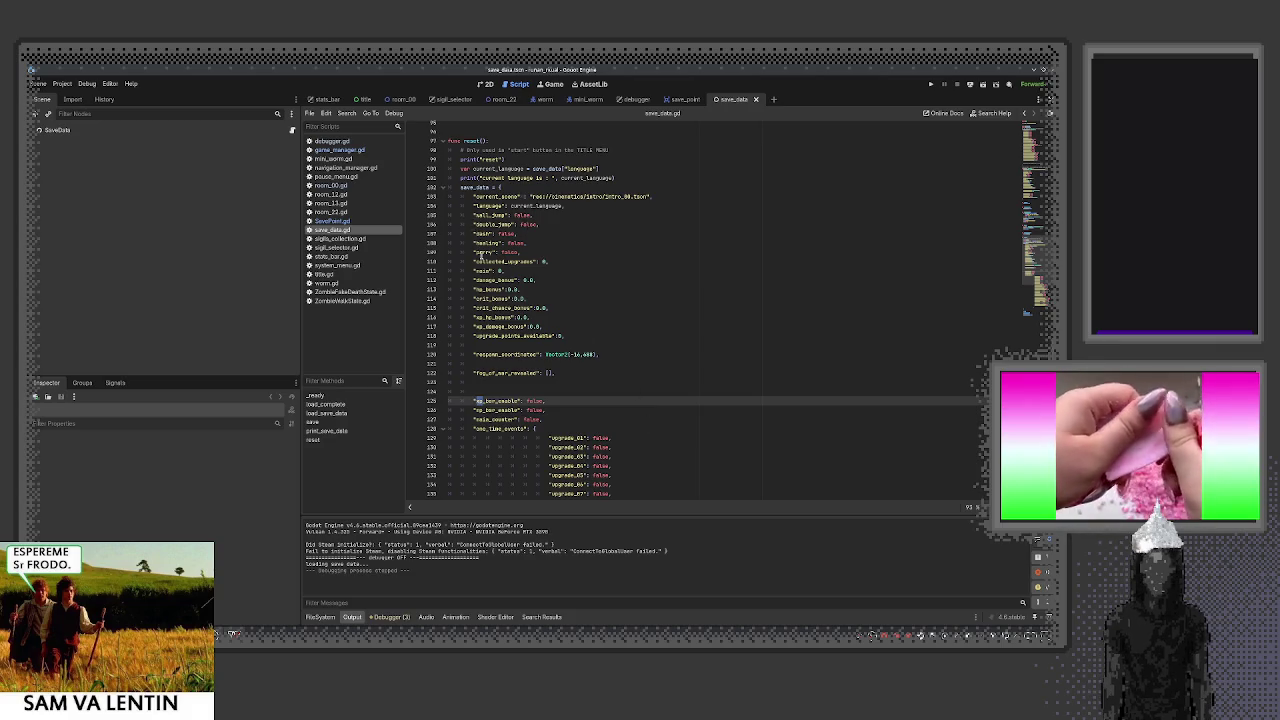
scroll(490, 290, "up", 20)
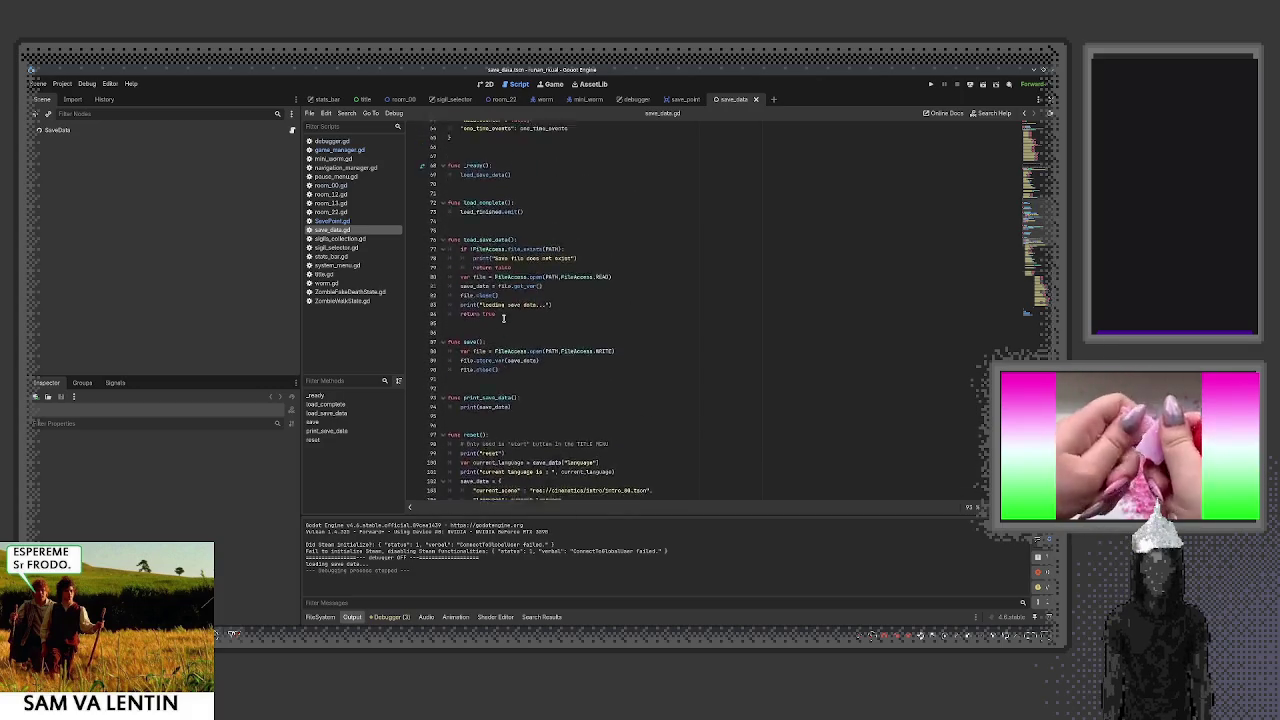
scroll(504, 317, "up", 8)
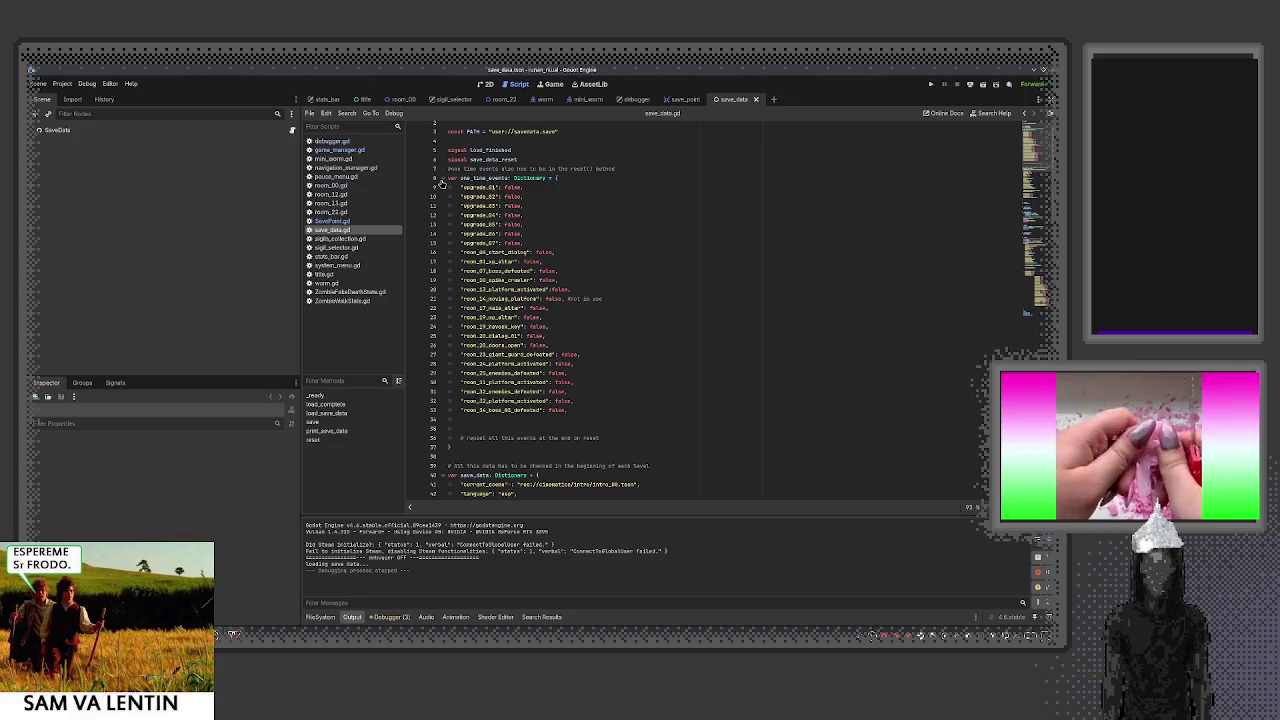
Fold one_time_events, inspect the xp_damage_bonus and upgrade_points_available keys, then switch to game_manager.gd
left_click(440, 179)
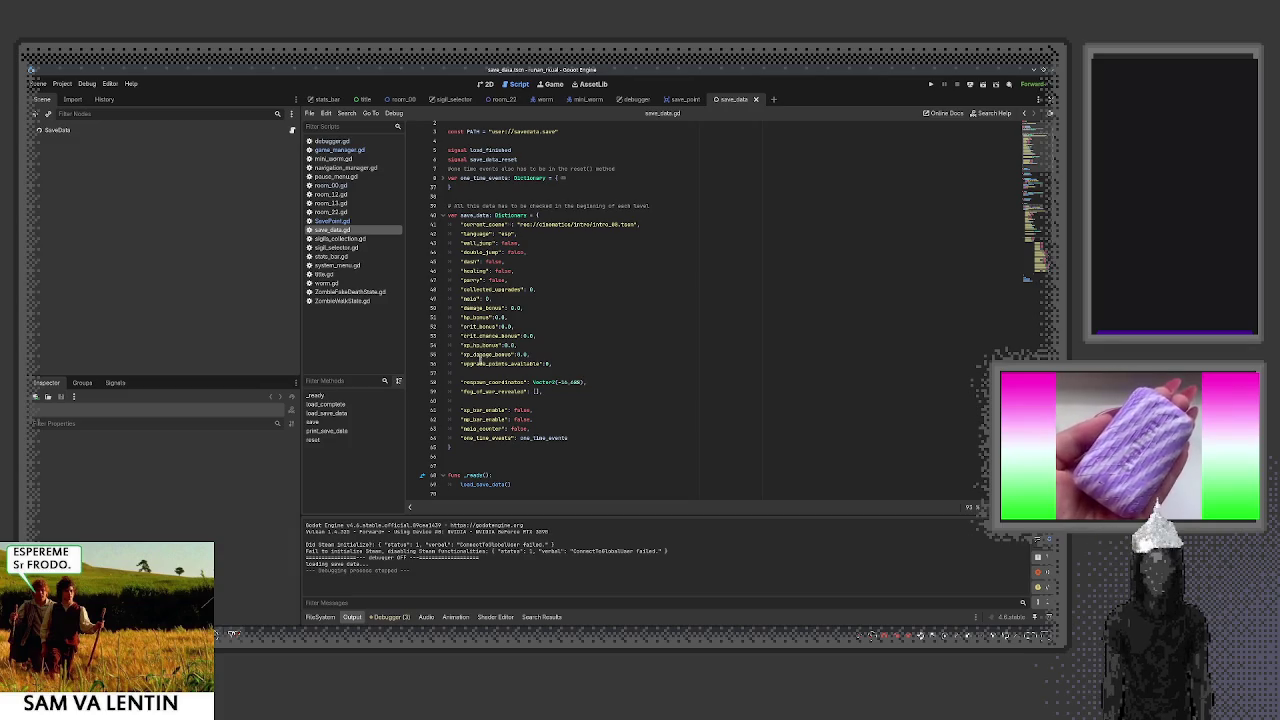
double_click(499, 355)
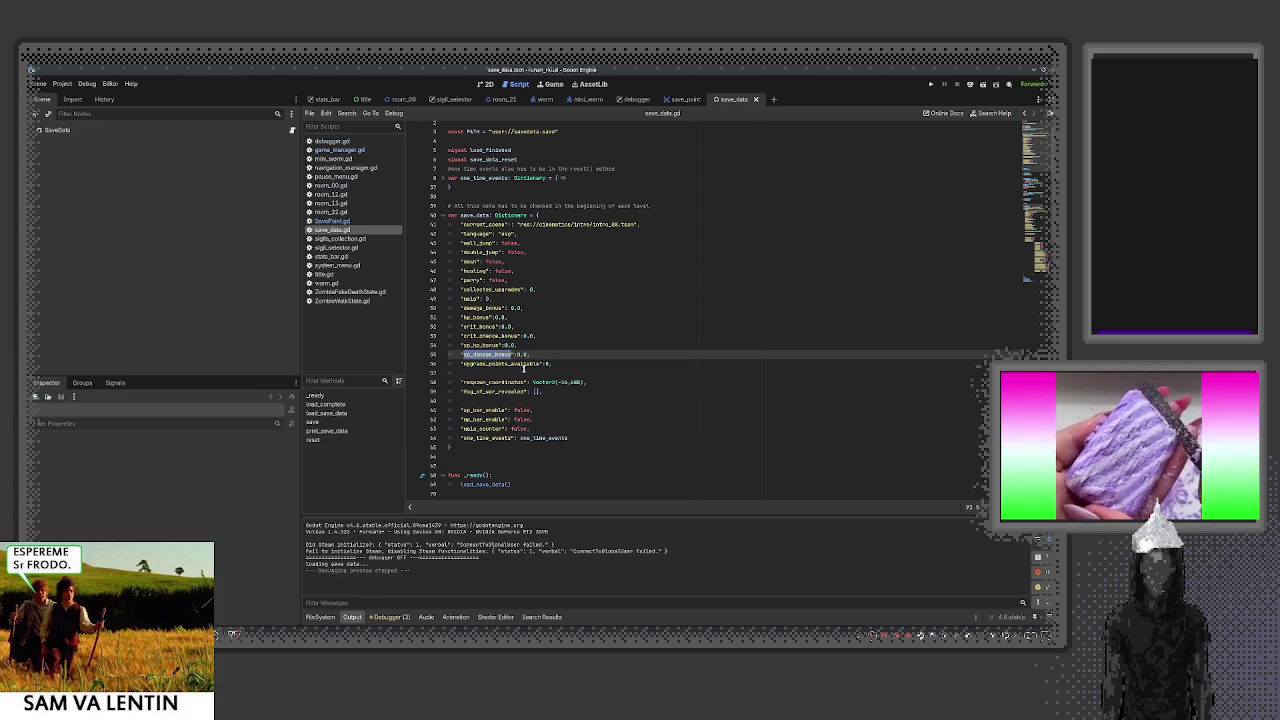
double_click(529, 364)
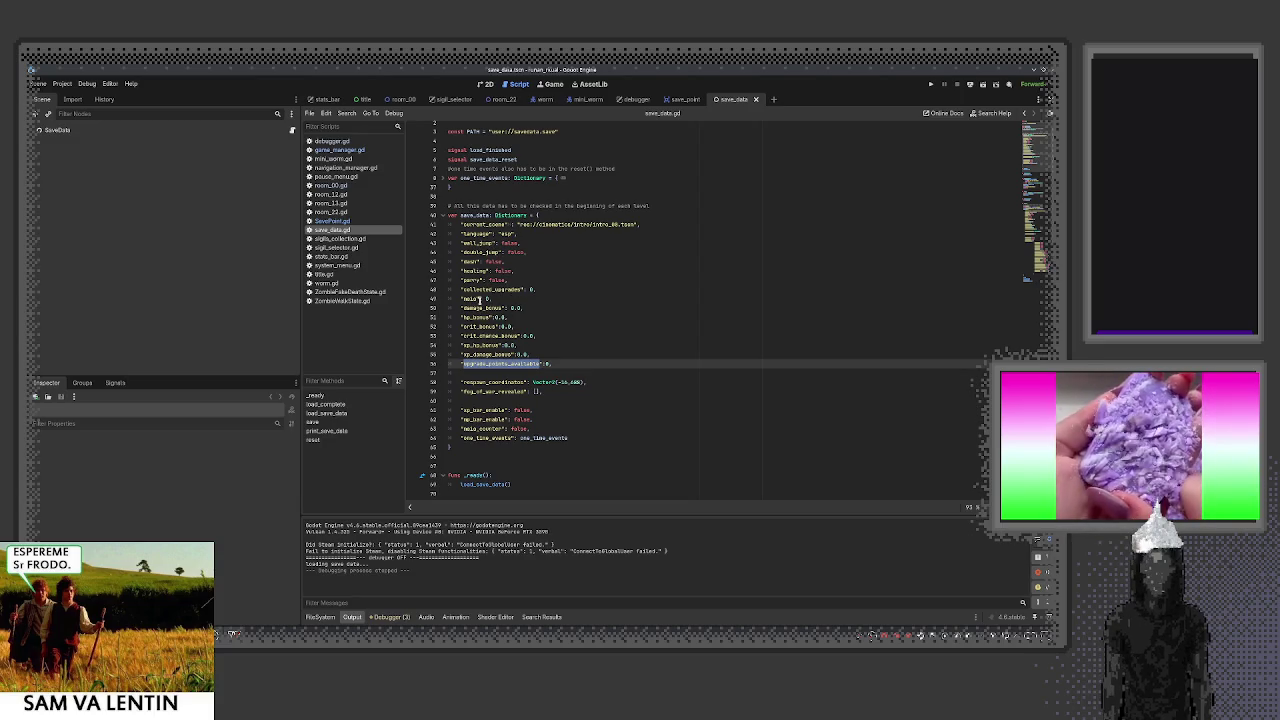
left_click(339, 149)
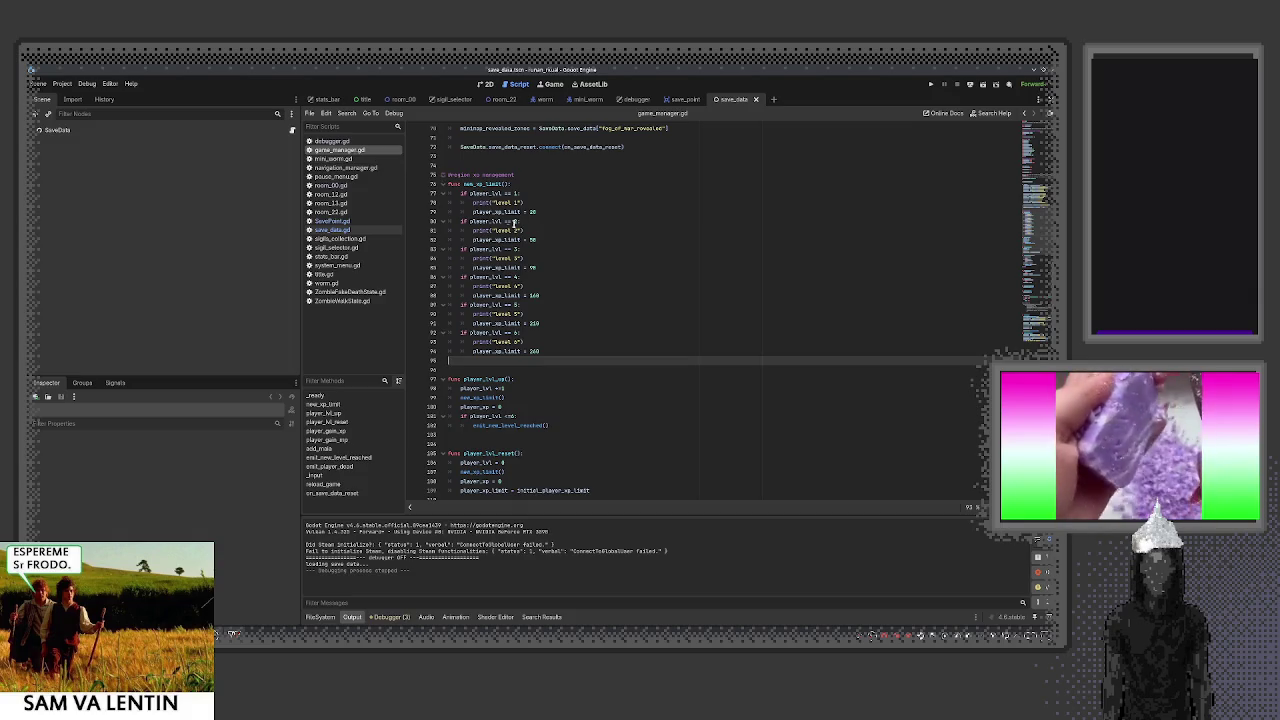
Select the player_lvl variable on line 17 of game_manager.gd, then return to save_data.gd
scroll(606, 274, "up", 15)
scroll(606, 274, "up", 8)
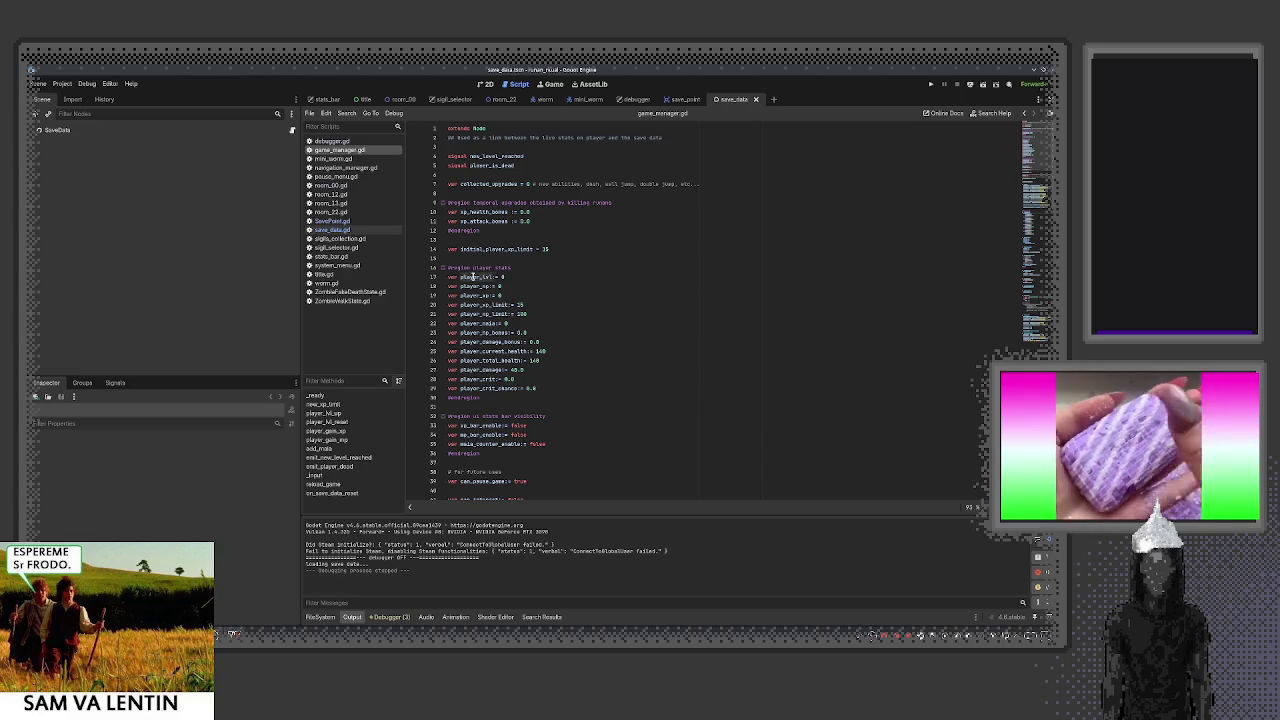
right_click(480, 277)
left_click(565, 314)
scroll(565, 314, "down", 10)
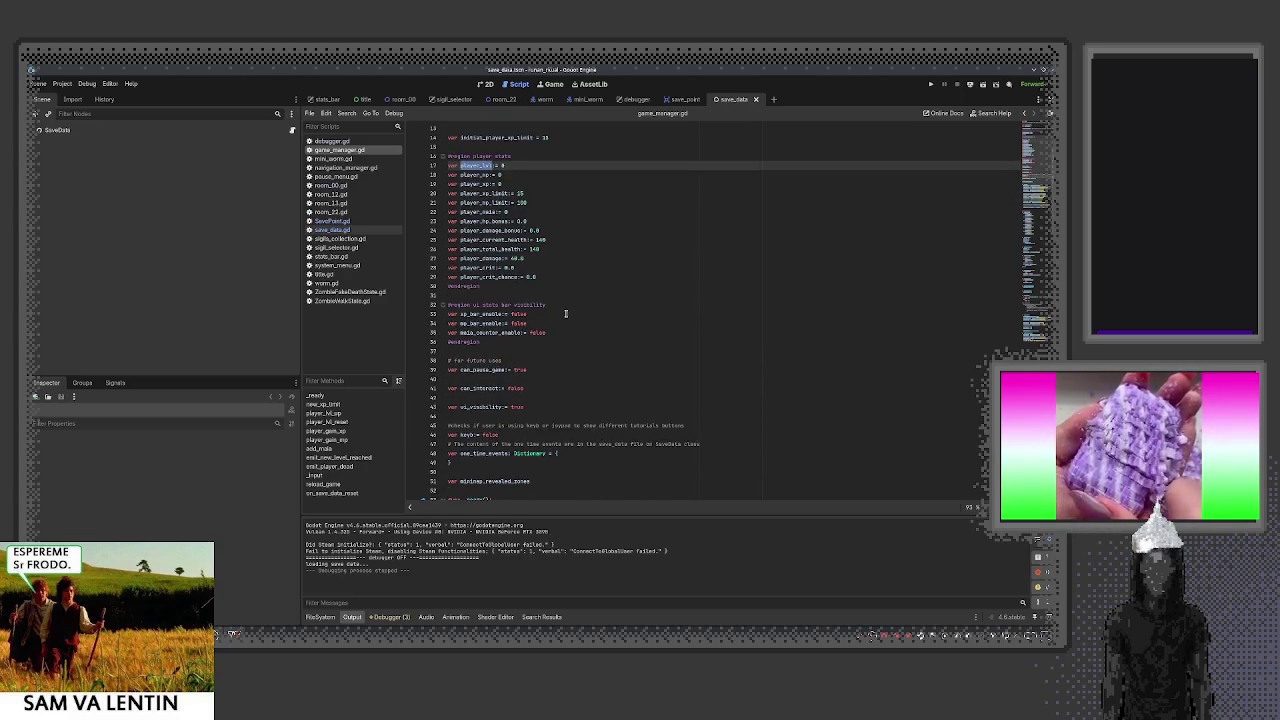
scroll(565, 314, "down", 3)
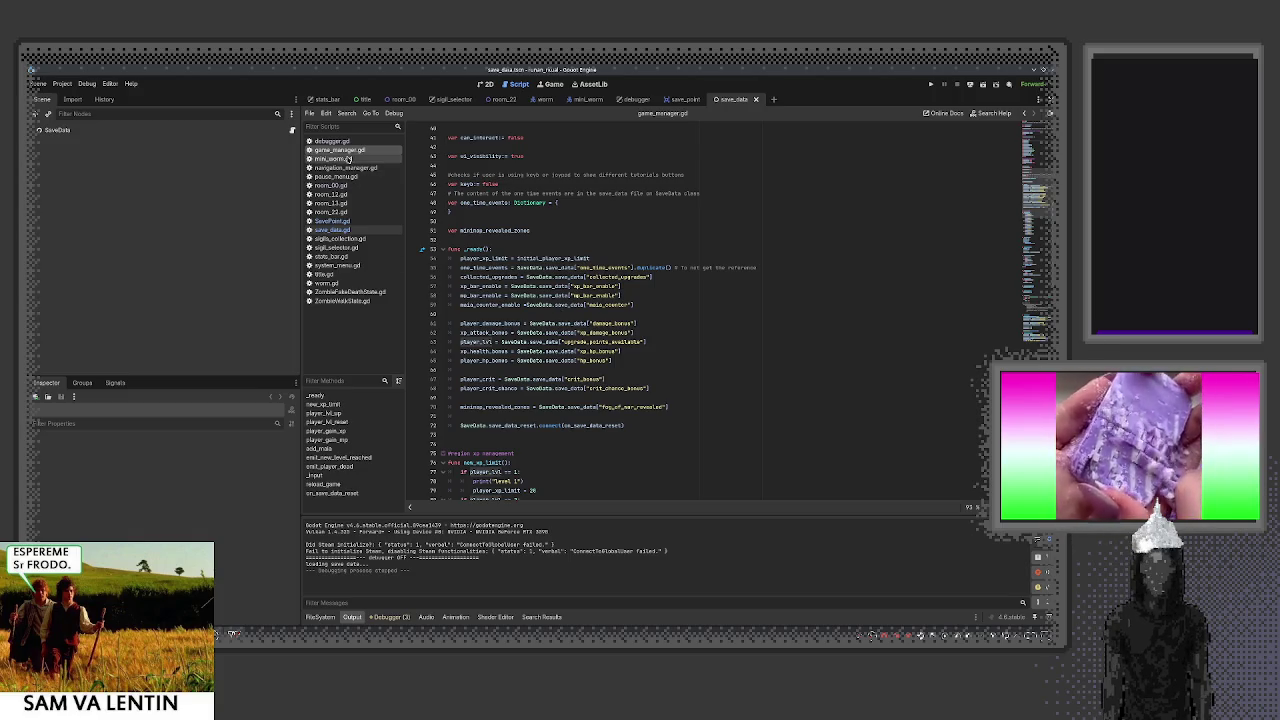
left_click(333, 229)
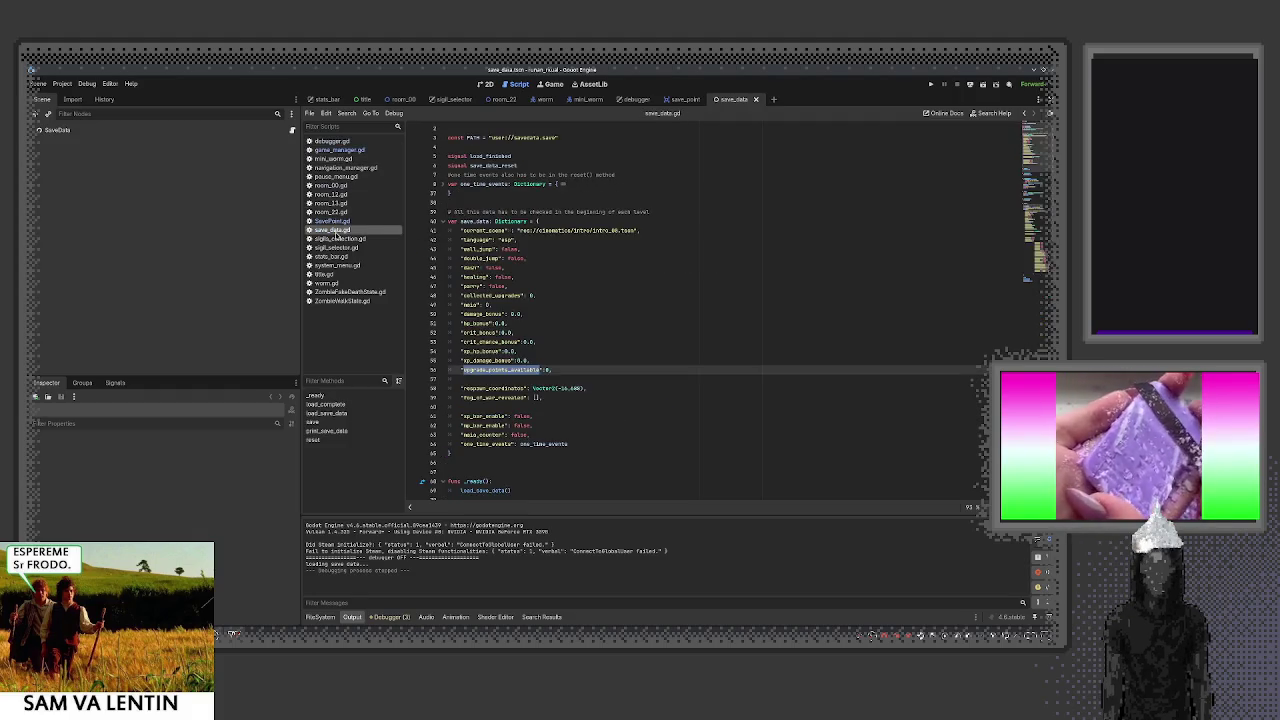
Search save_data.gd for 'lv' to look for existing level entries
left_click(594, 303)
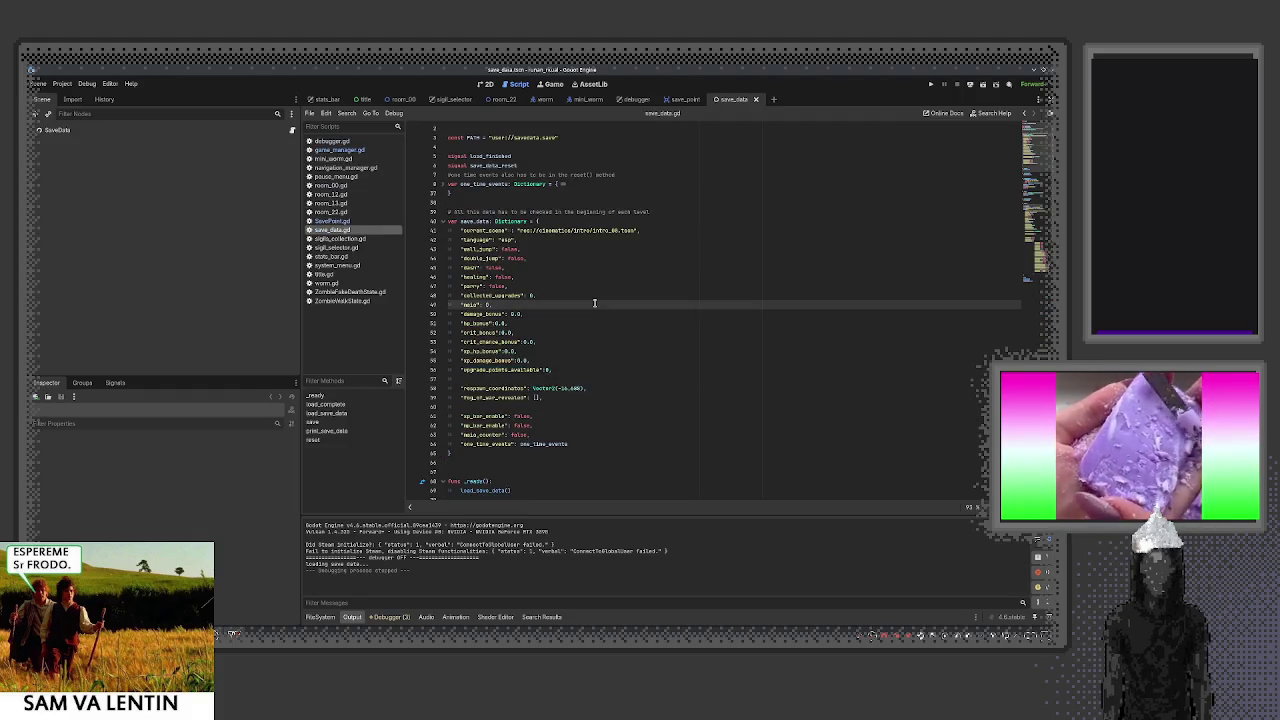
key("ctrl+f")
type("lv")
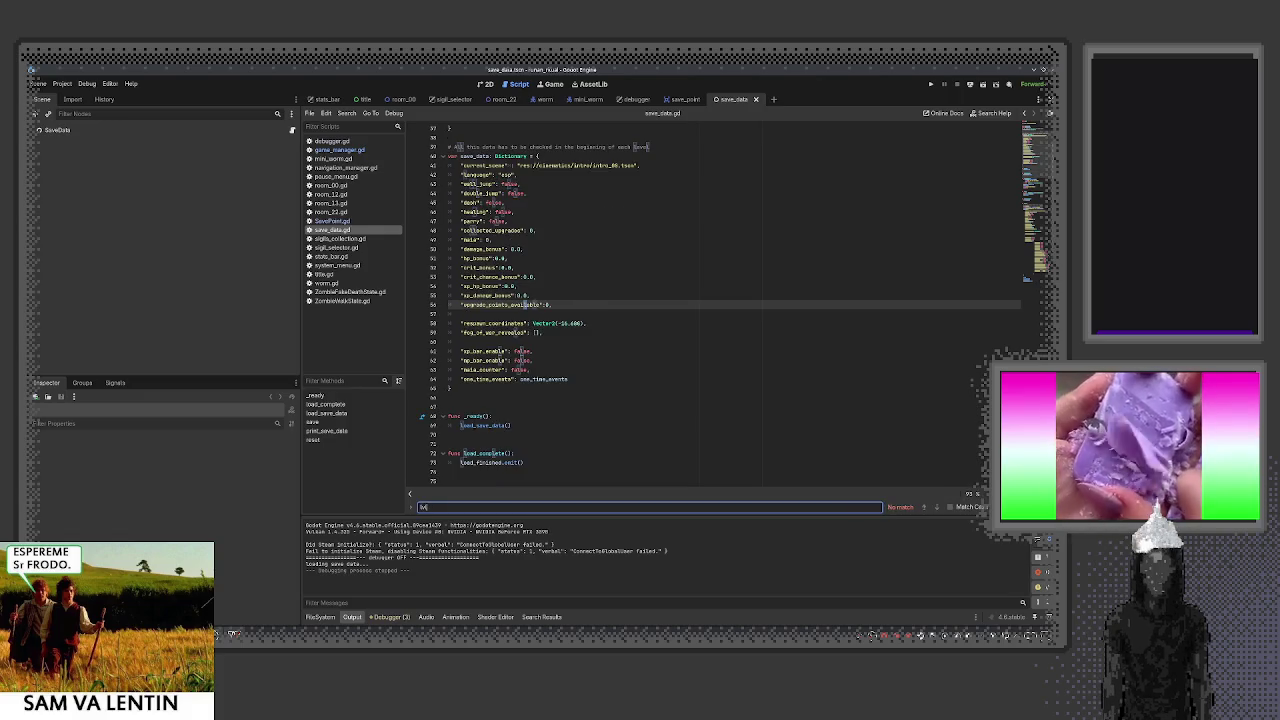
key("Escape")
scroll(596, 318, "up", 3)
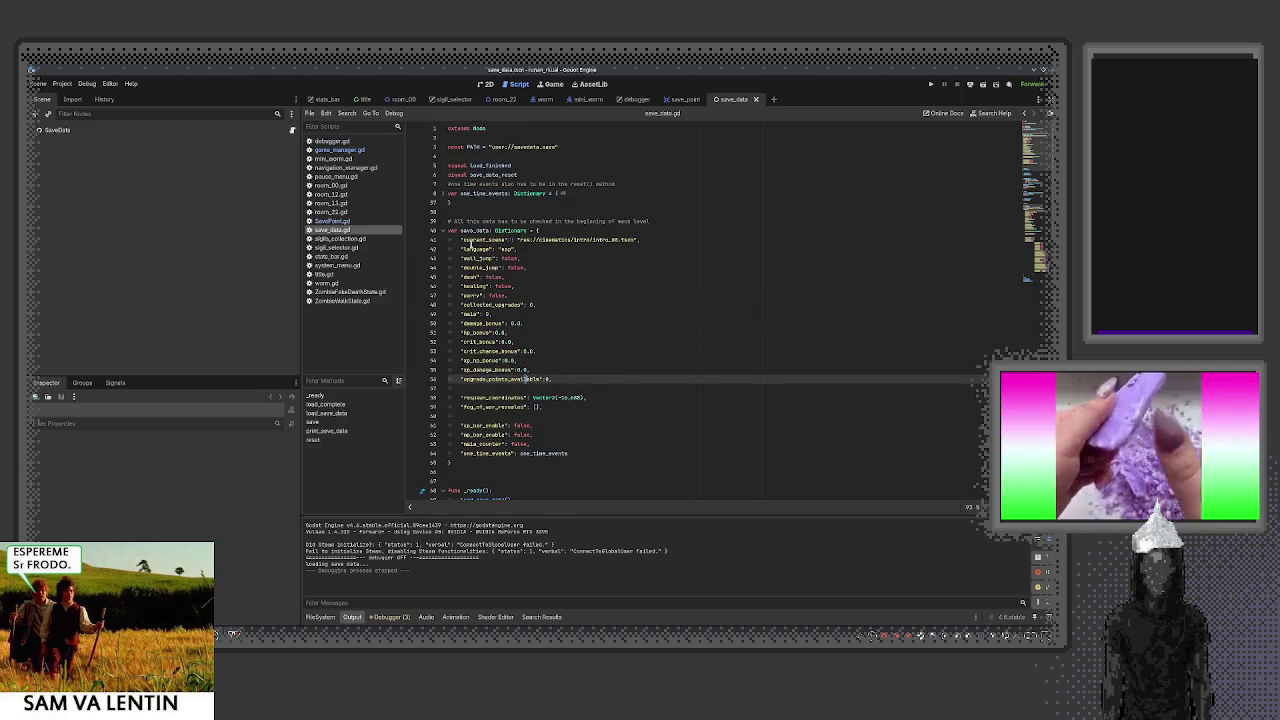
Add a "player_lvl" entry on a new line below xp_damage_bonus in the save_data dictionary
left_click(473, 341)
left_click(558, 371)
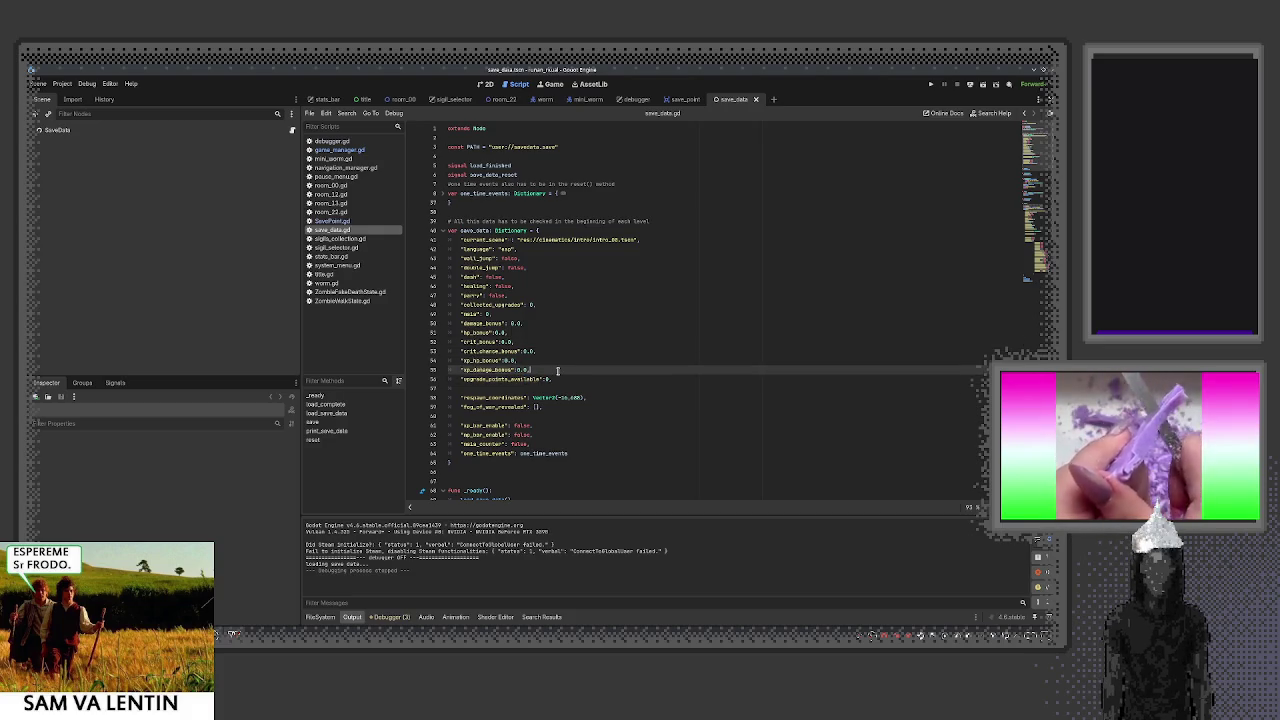
key("Return")
type("\"player_lv")
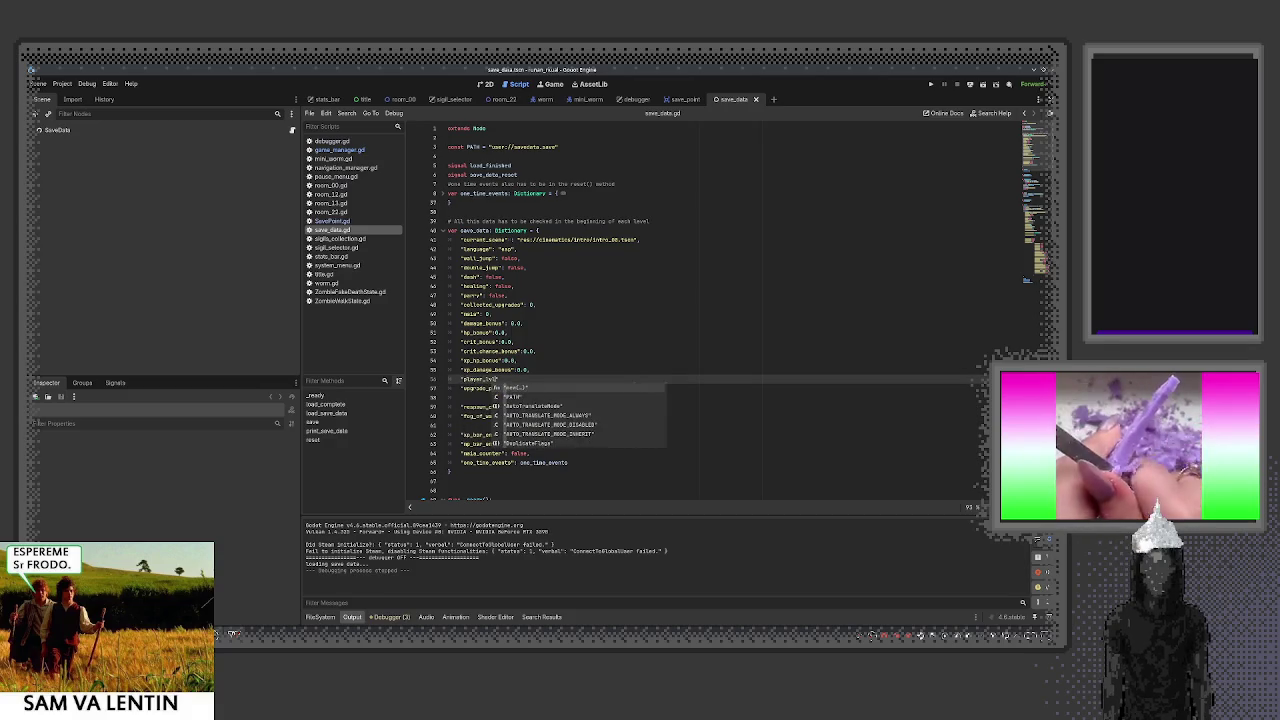
type("l\": 1")
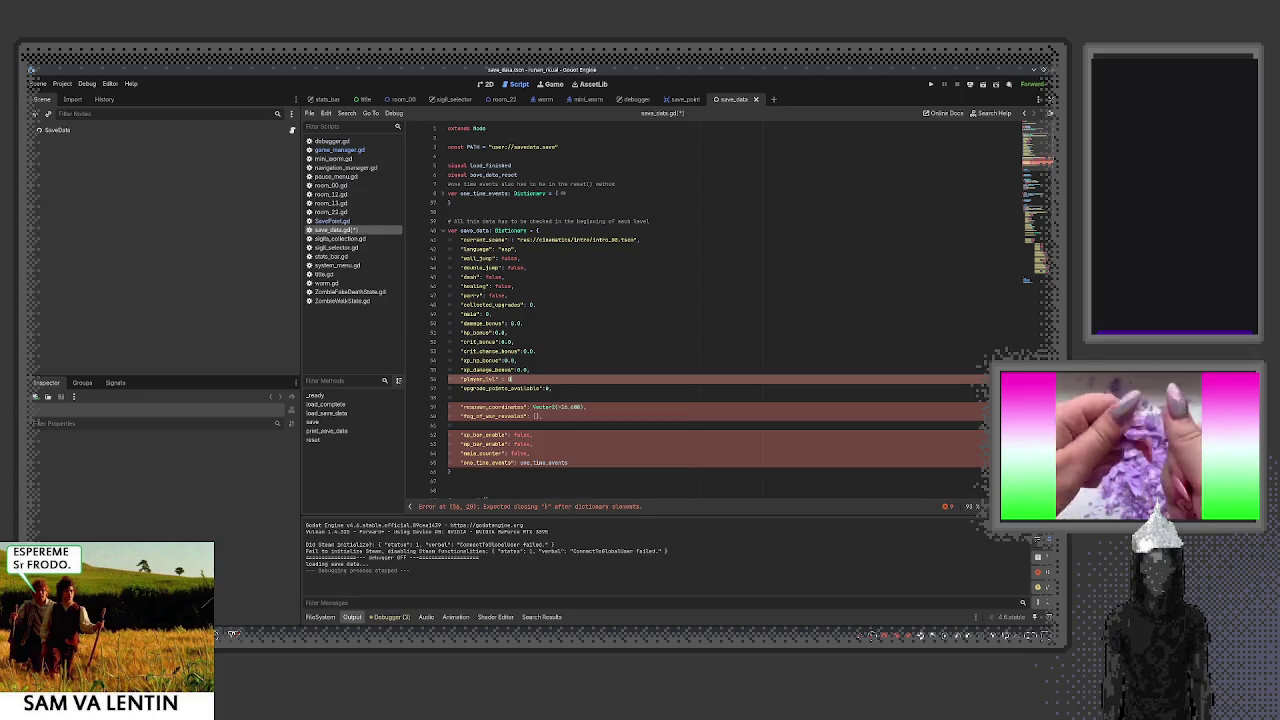
type(",")
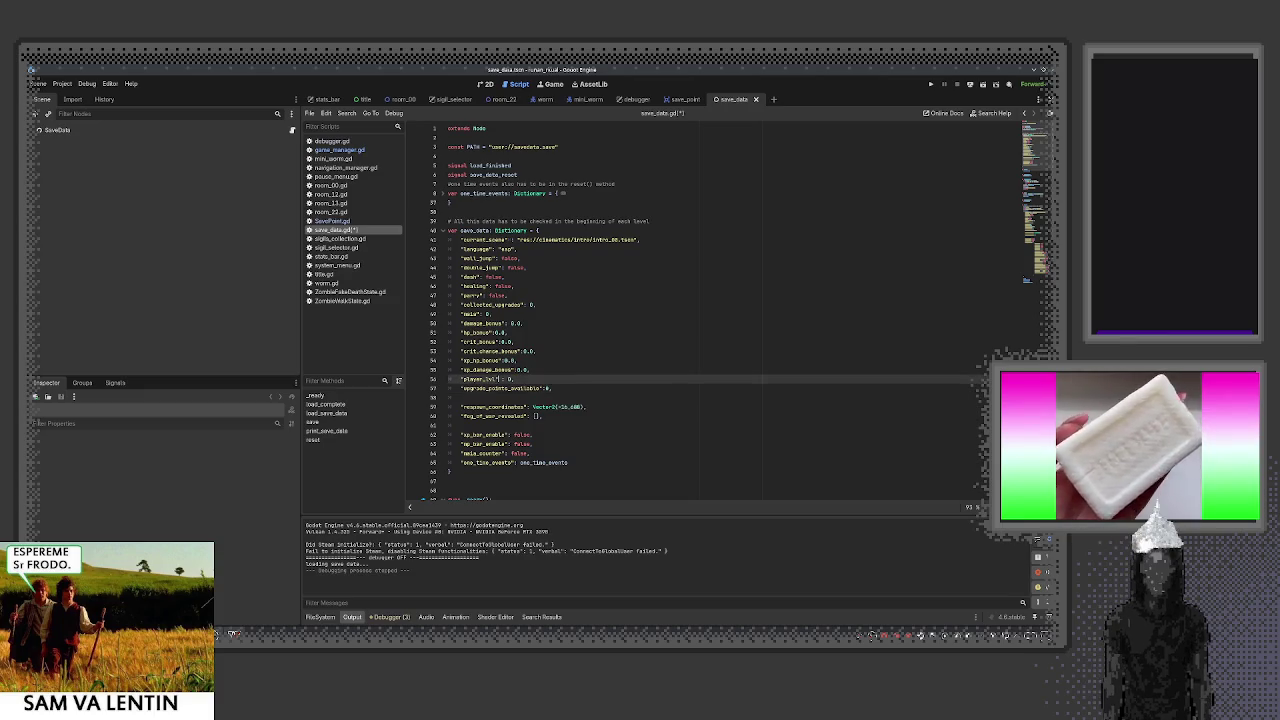
left_click_drag(500, 379, 448, 380)
left_click(496, 379)
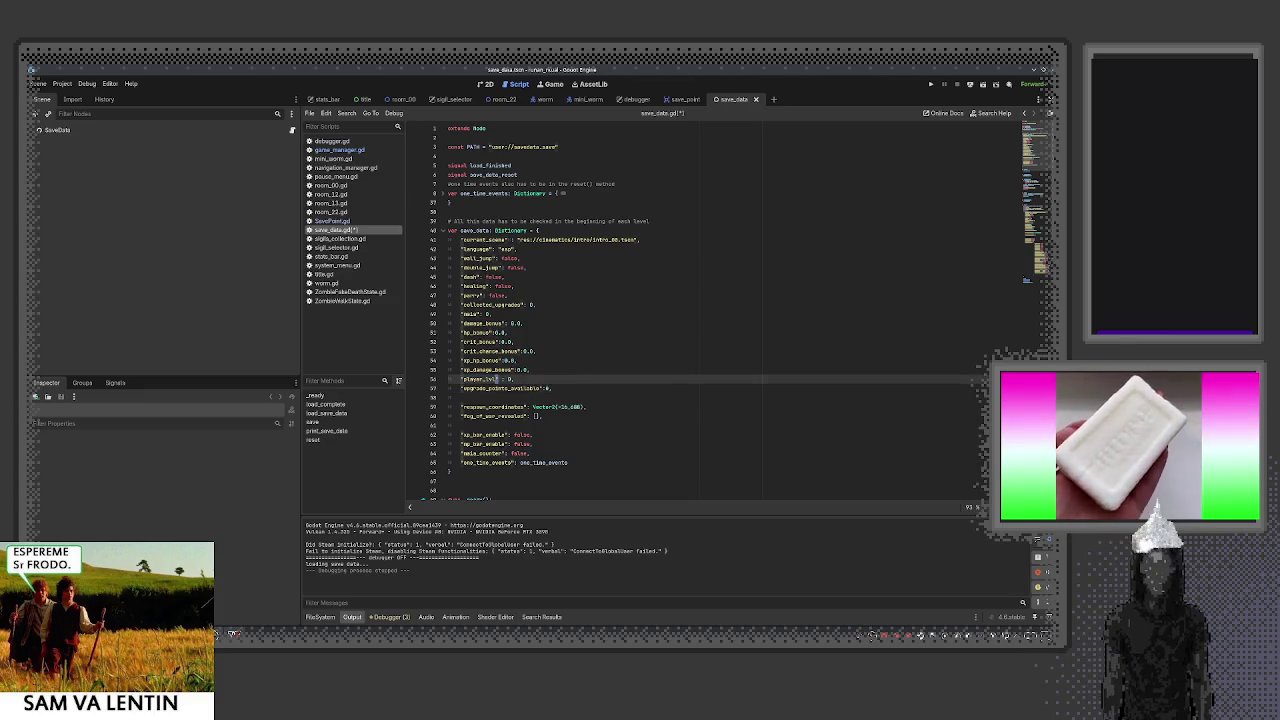
left_click_drag(461, 379, 512, 379)
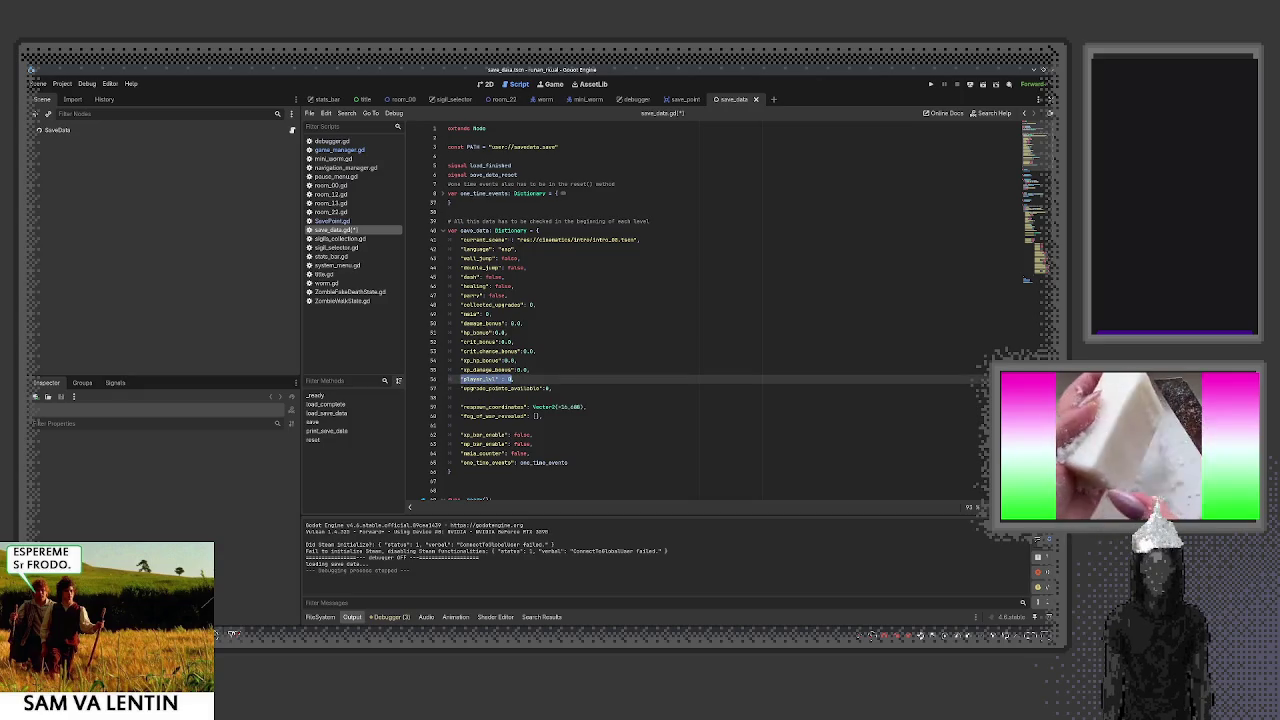
left_click_drag(497, 379, 458, 378)
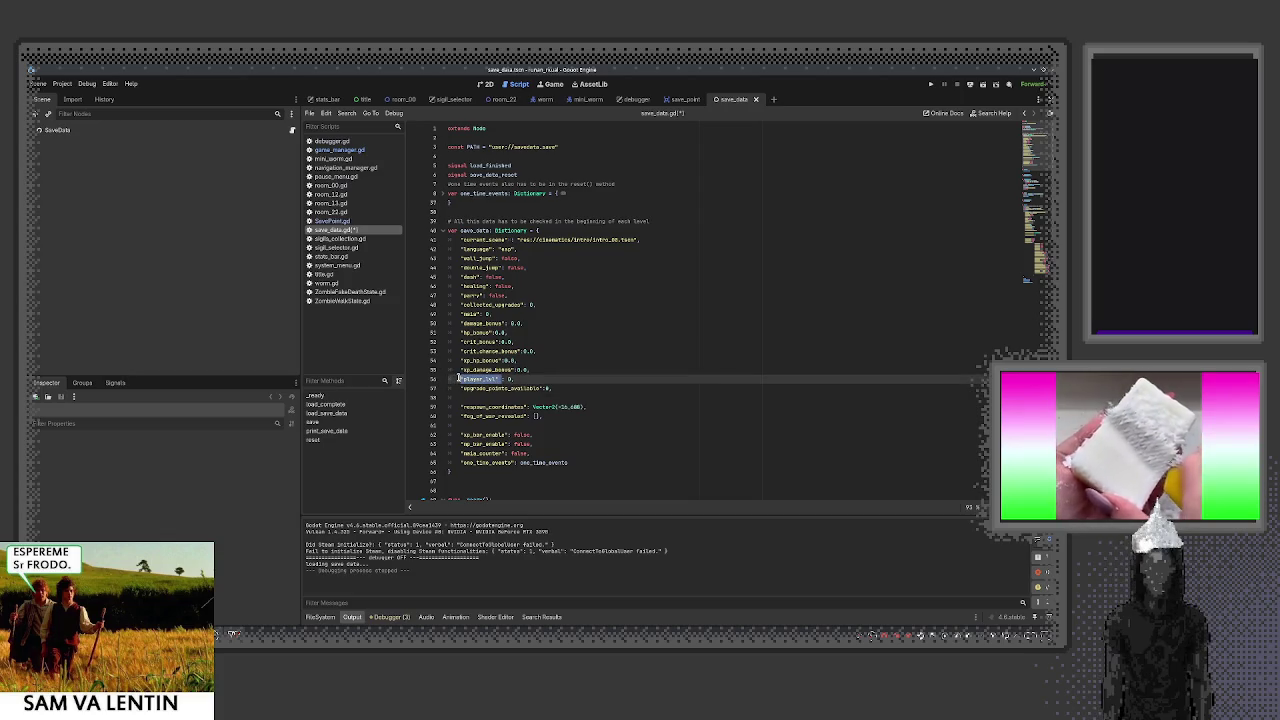
scroll(515, 380, "down", 15)
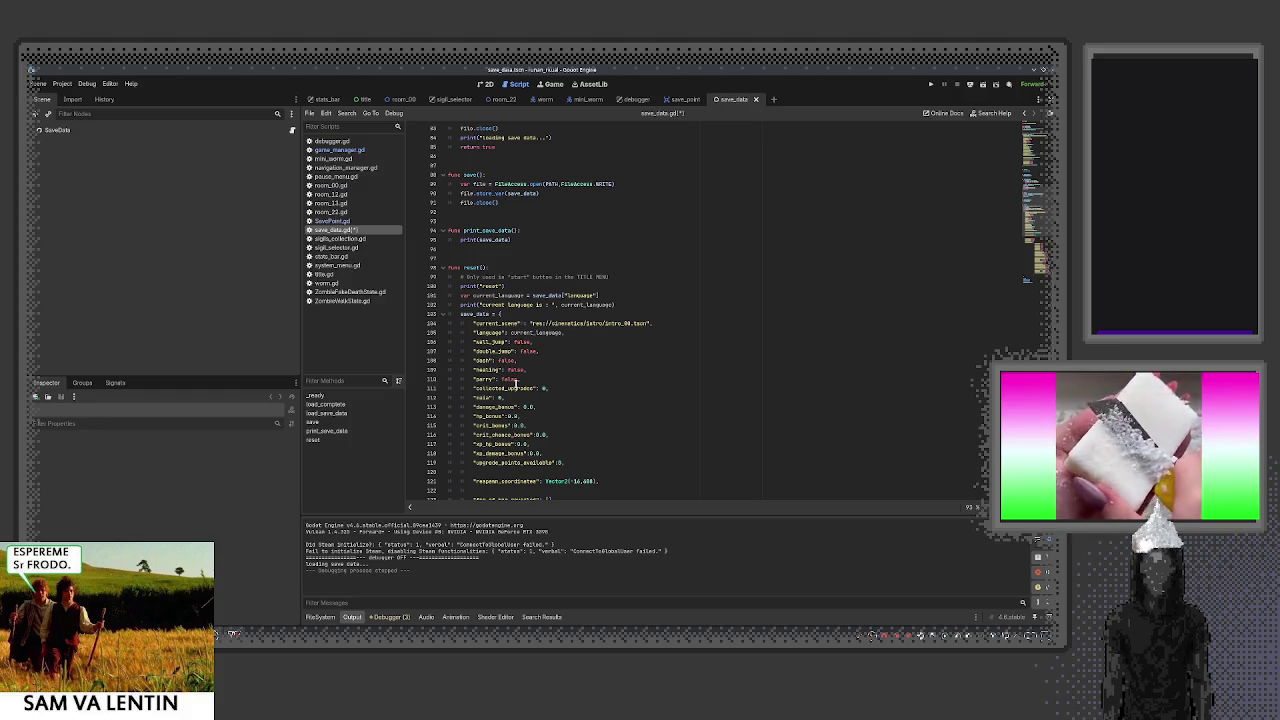
In reset(), insert a "player_lvl": 0 entry after line 118, above upgrade_points_available
scroll(520, 390, "down", 1)
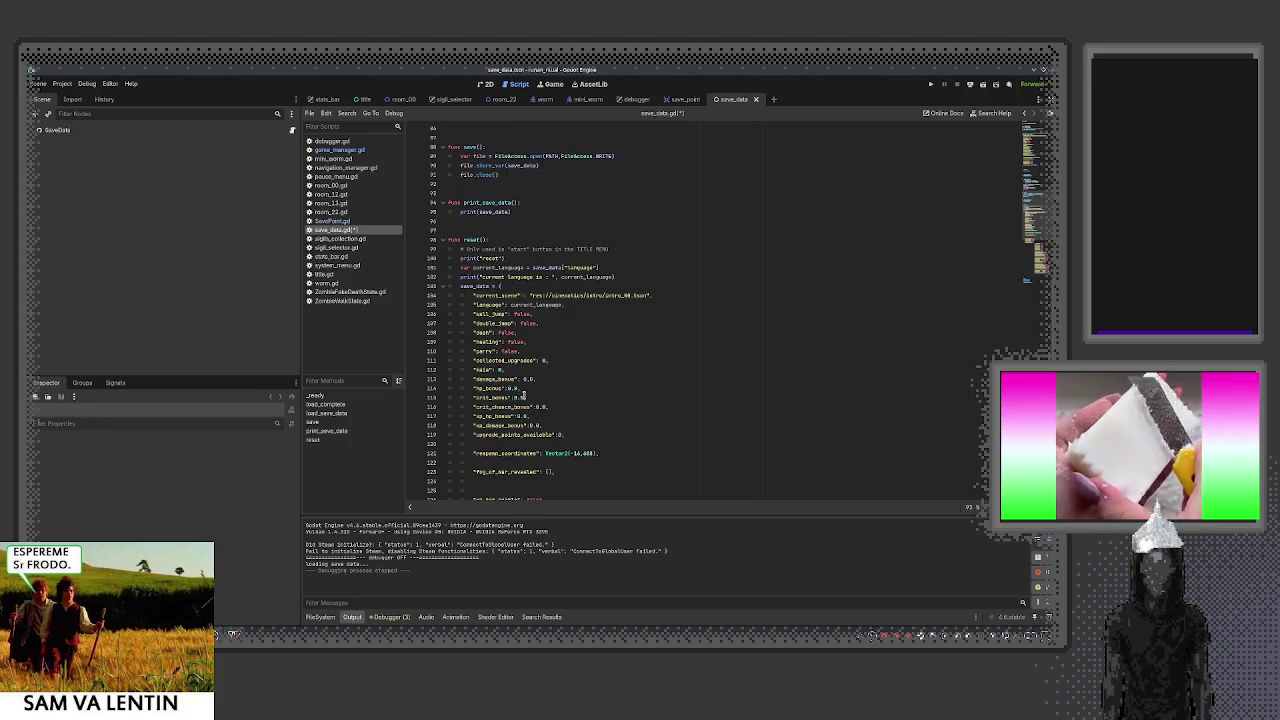
scroll(522, 393, "up", 10)
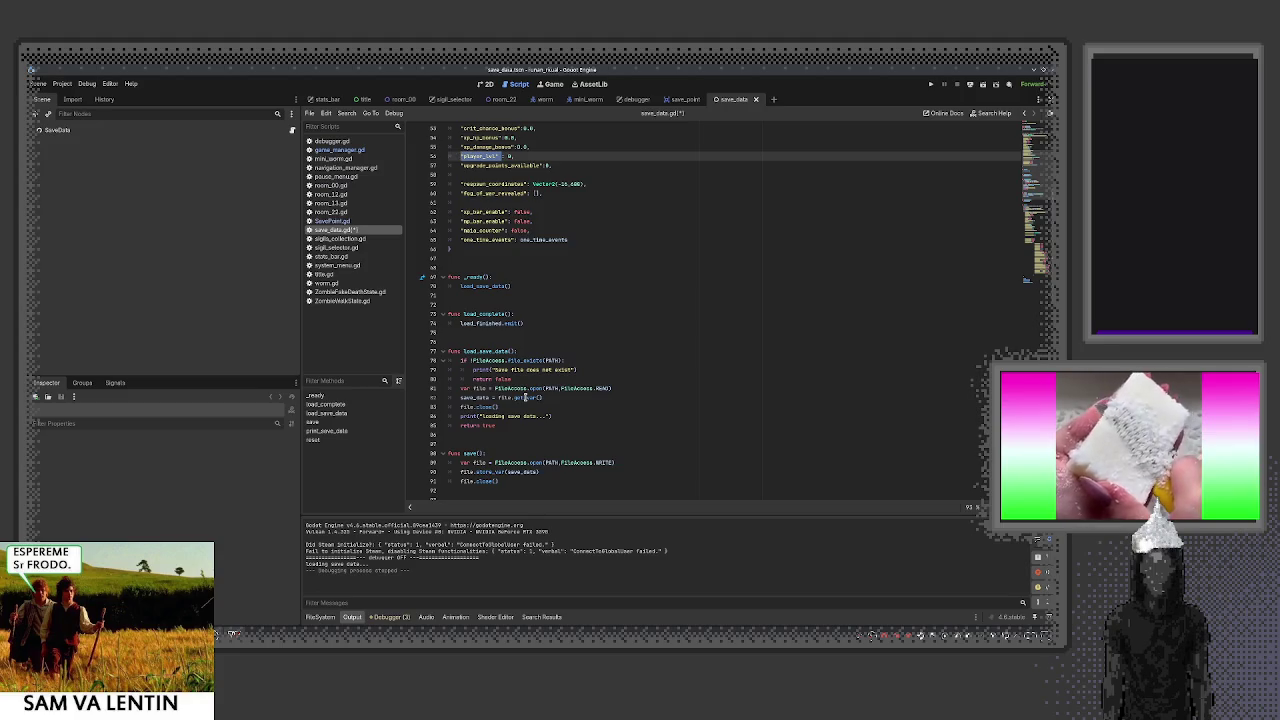
scroll(524, 397, "down", 5)
scroll(524, 397, "down", 4)
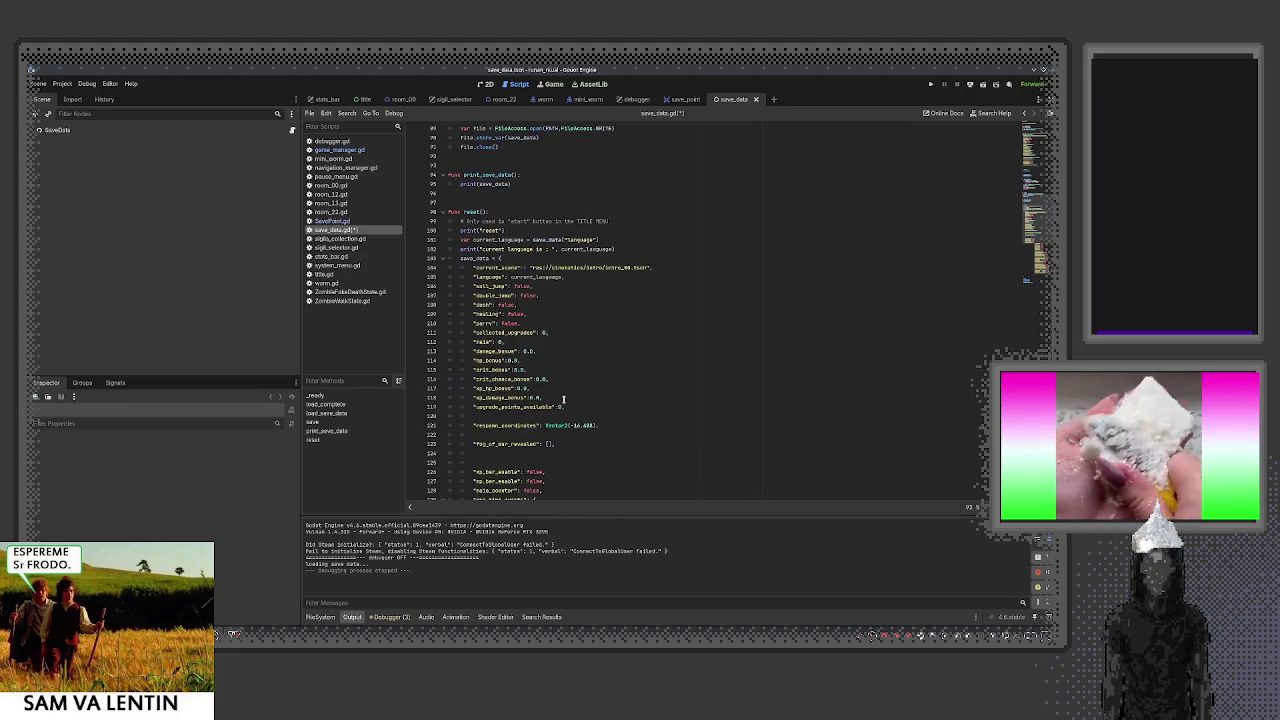
left_click(563, 399)
key("Return")
type("\"player_lvl\"")
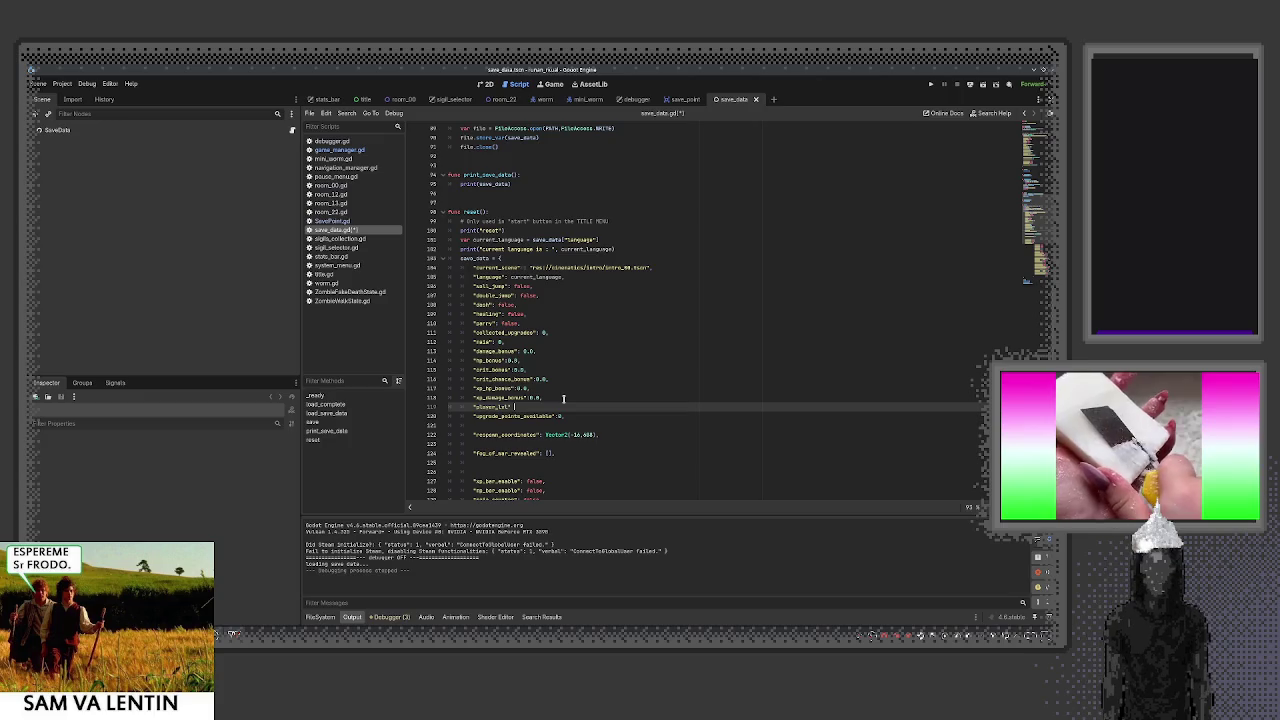
type(": 0")
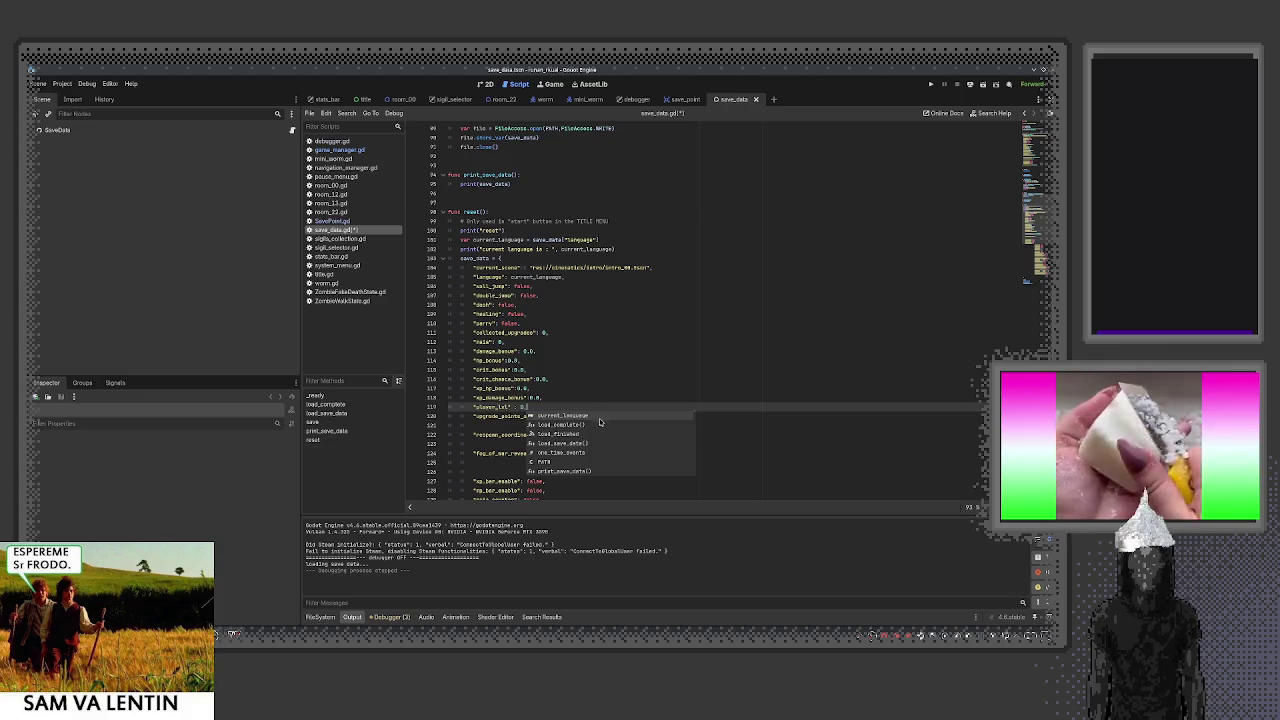
scroll(514, 399, "down", 3)
scroll(514, 399, "down", 9)
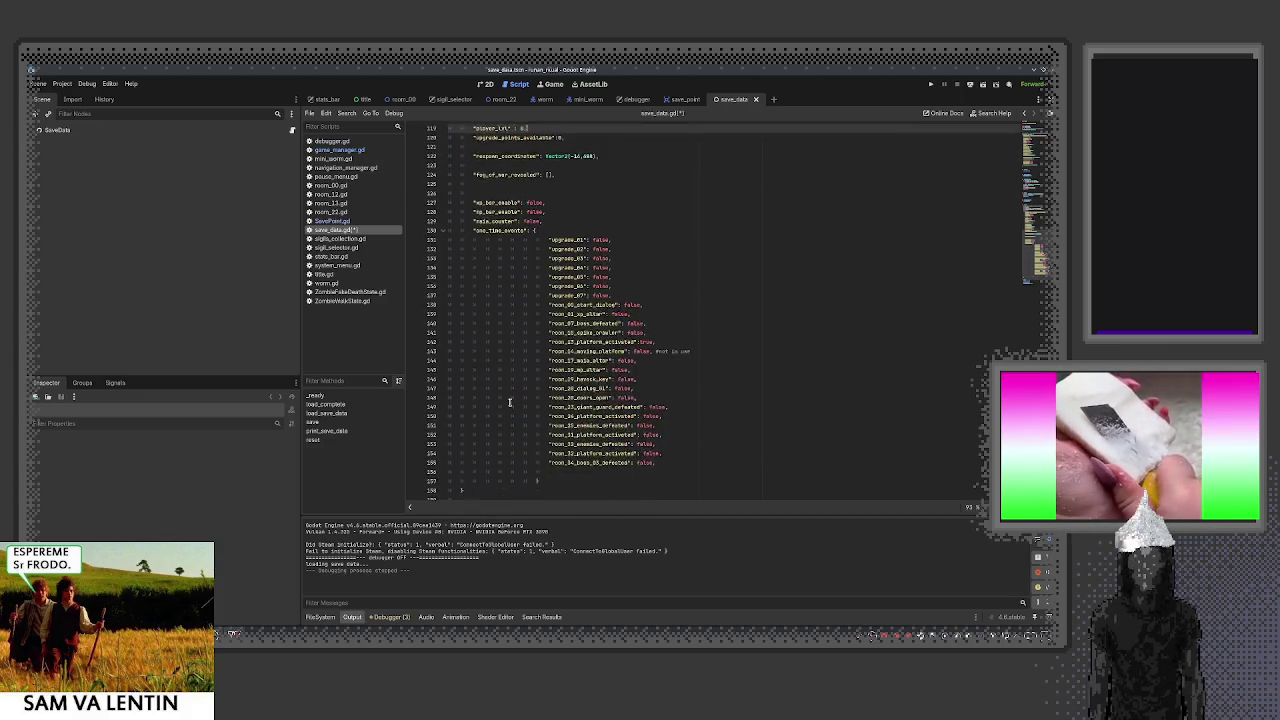
scroll(509, 402, "up", 15)
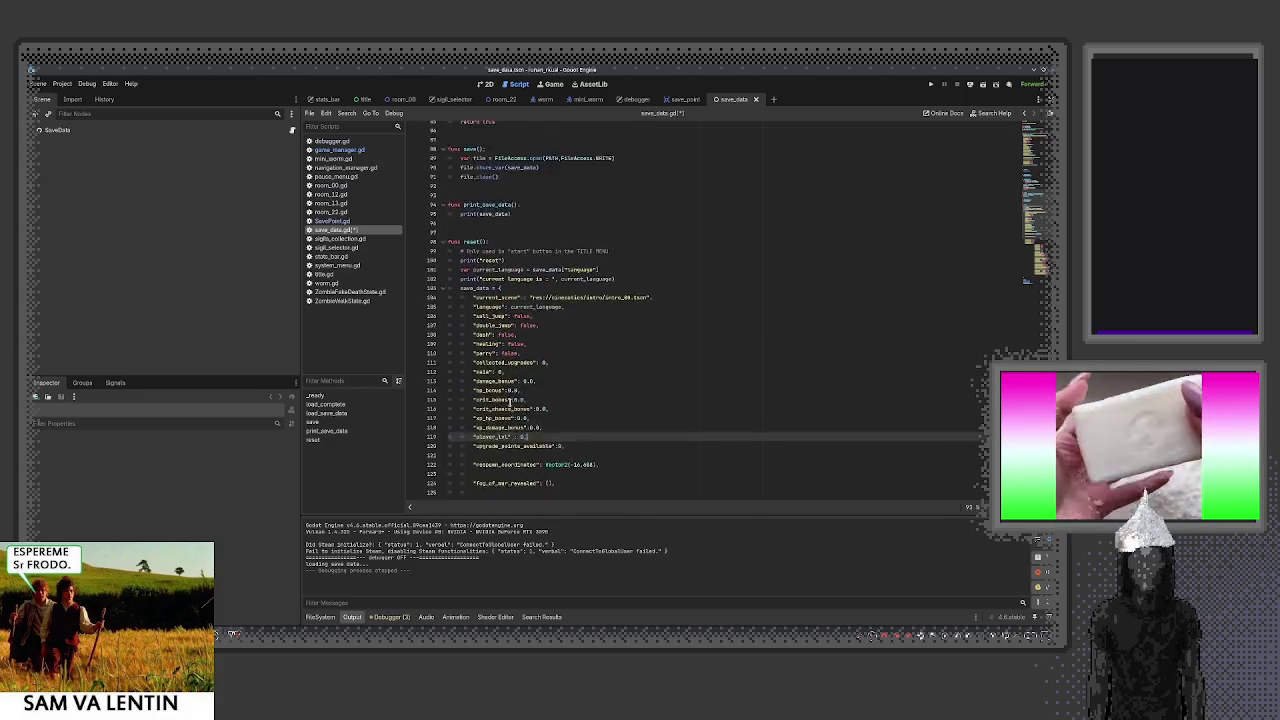
double_click(500, 494)
Select the player_lvl key at the top of save_data.gd, then switch to game_manager.gd
scroll(514, 447, "up", 13)
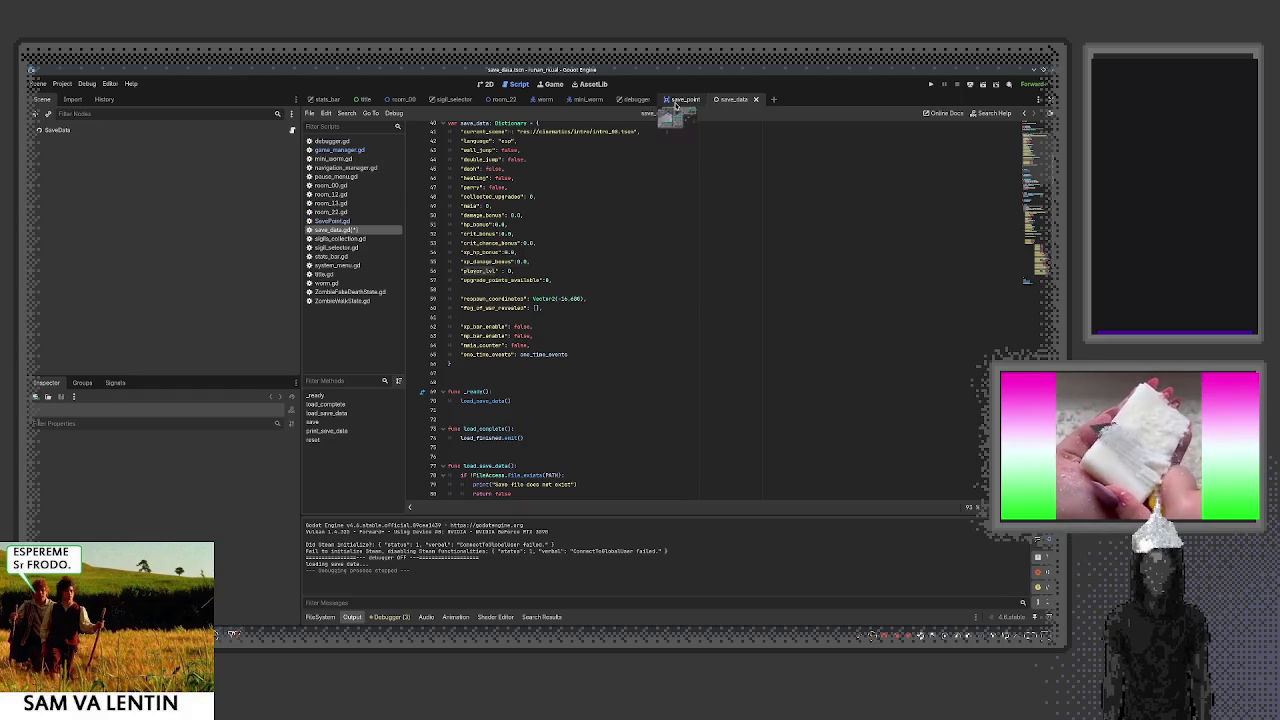
scroll(607, 292, "up", 4)
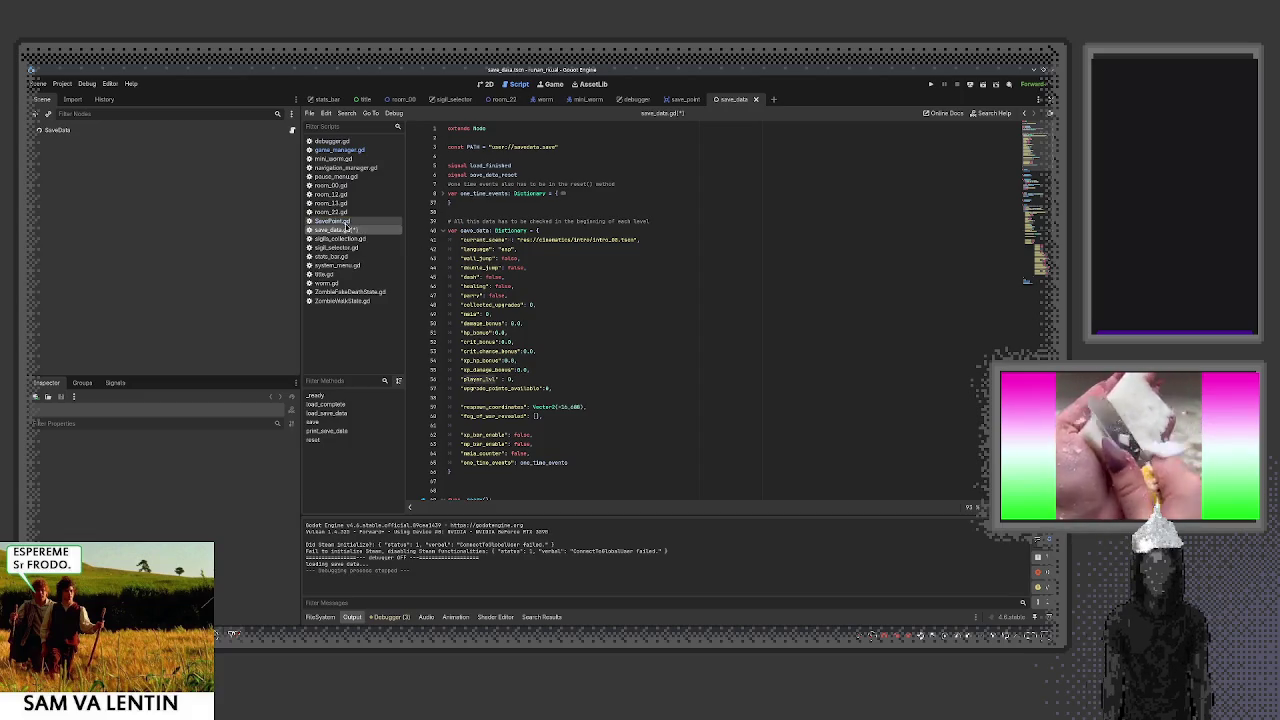
double_click(478, 379)
left_click(349, 149)
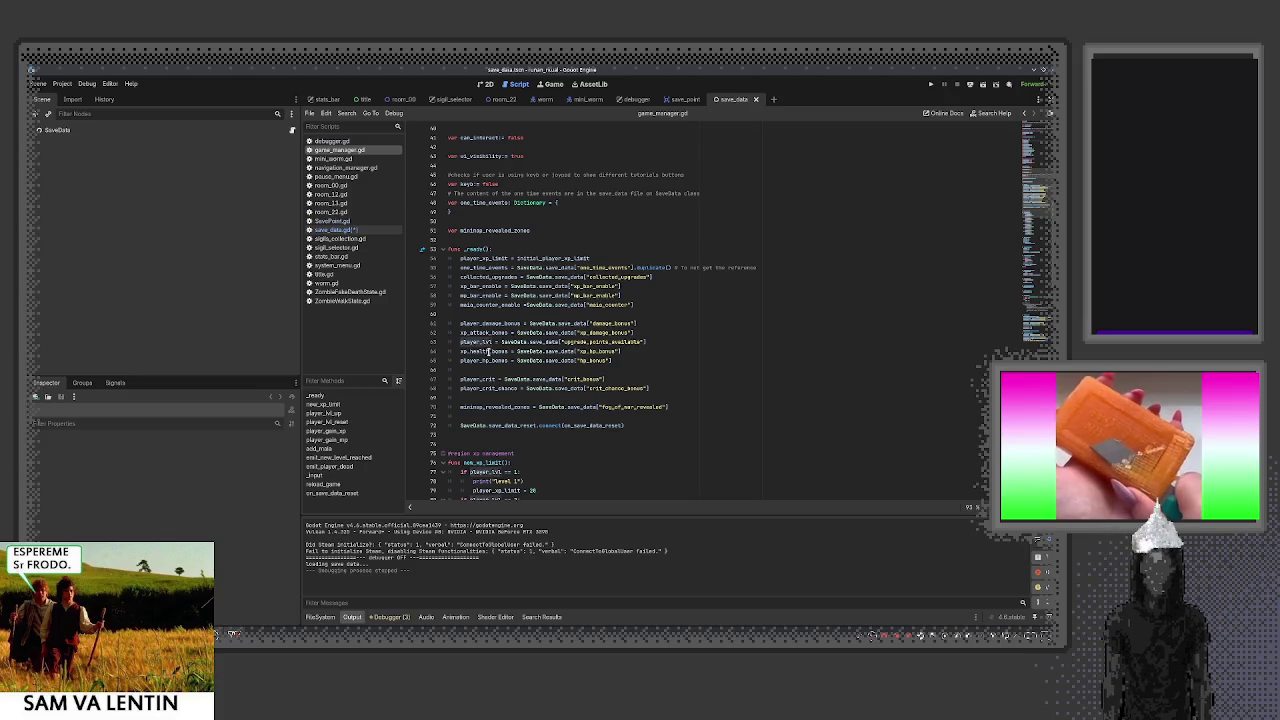
Select the upgrade_points_available SaveData lookup on line 53 of game_manager.gd, then return to save_data.gd
mouse_move(464, 345)
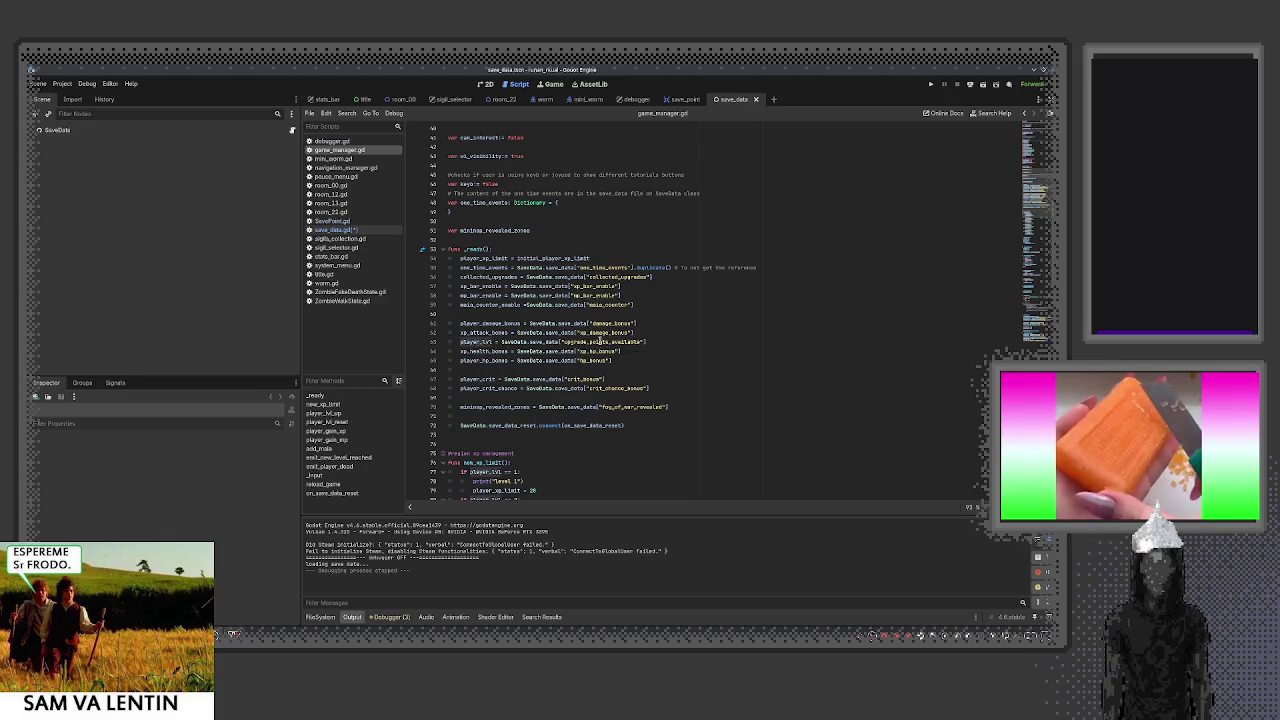
left_click_drag(655, 341, 500, 342)
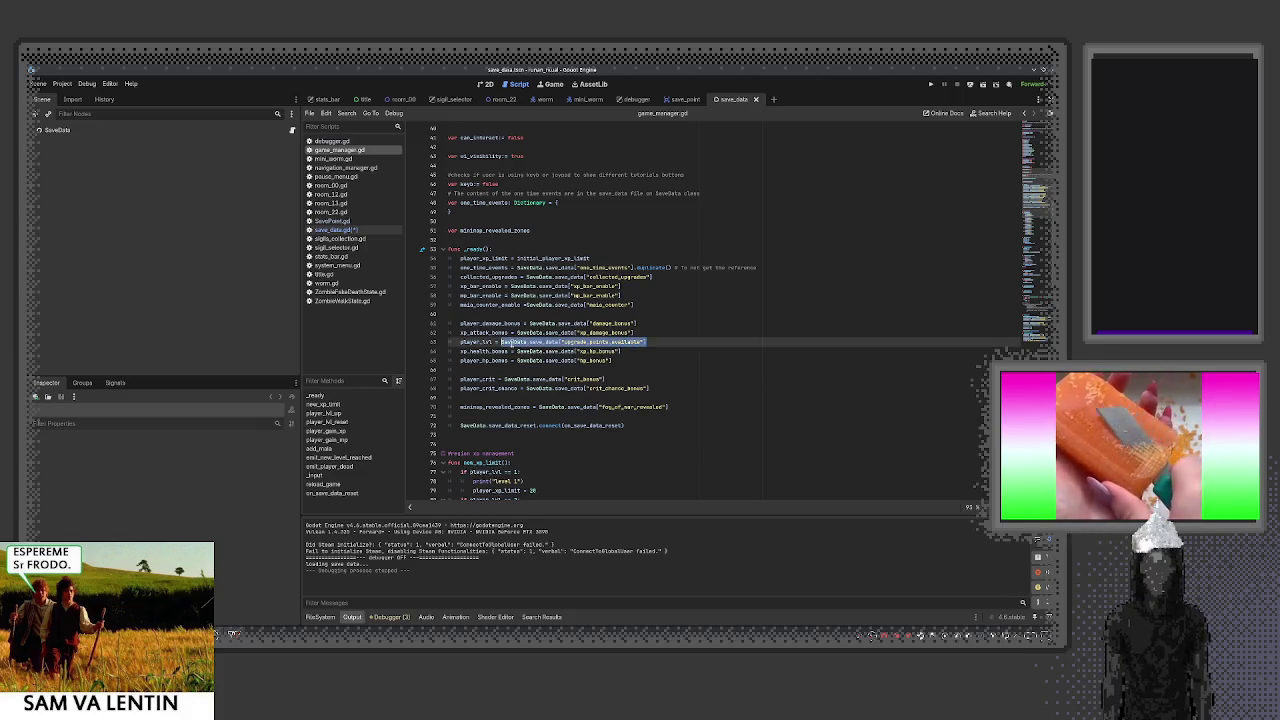
left_click(502, 342)
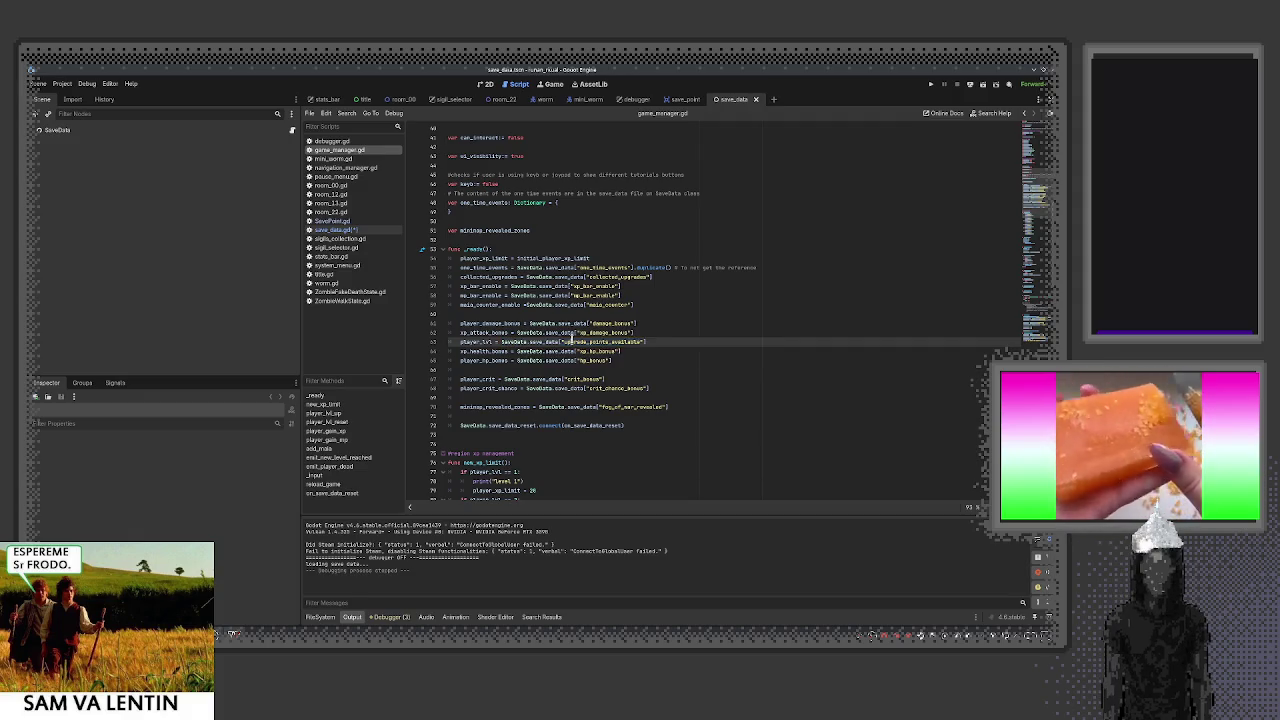
scroll(656, 352, "up", 10)
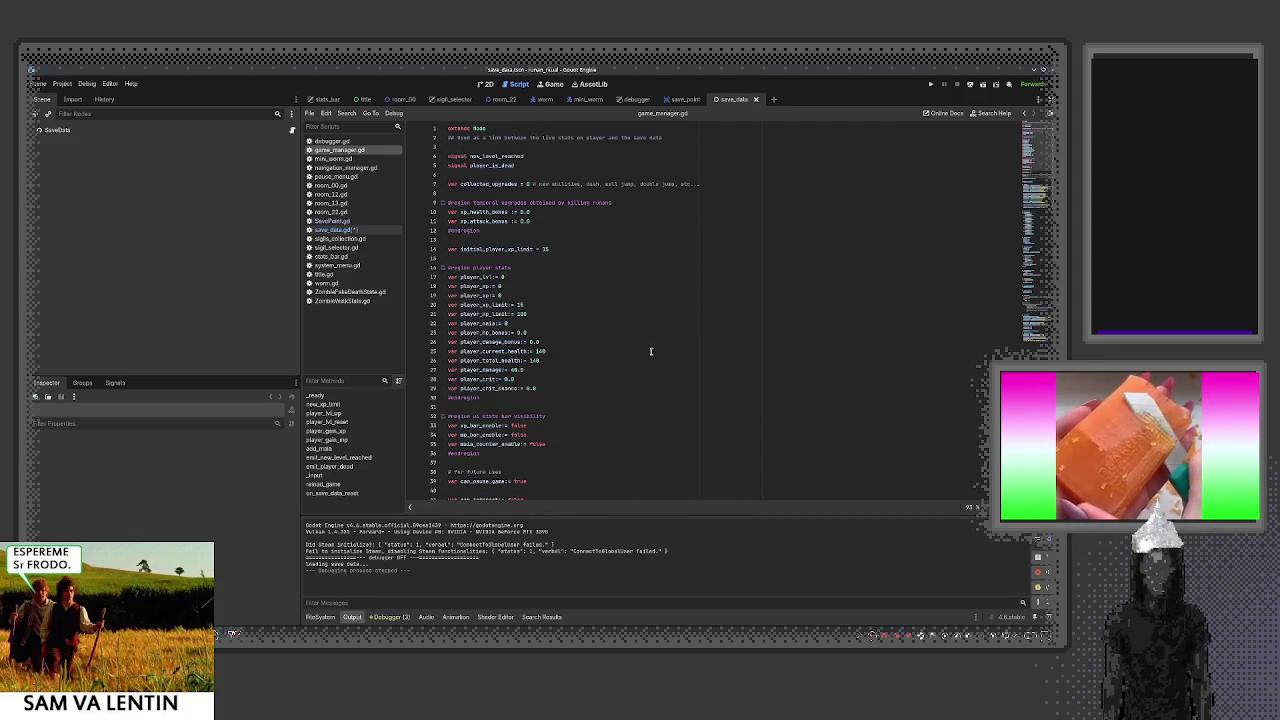
scroll(650, 350, "down", 8)
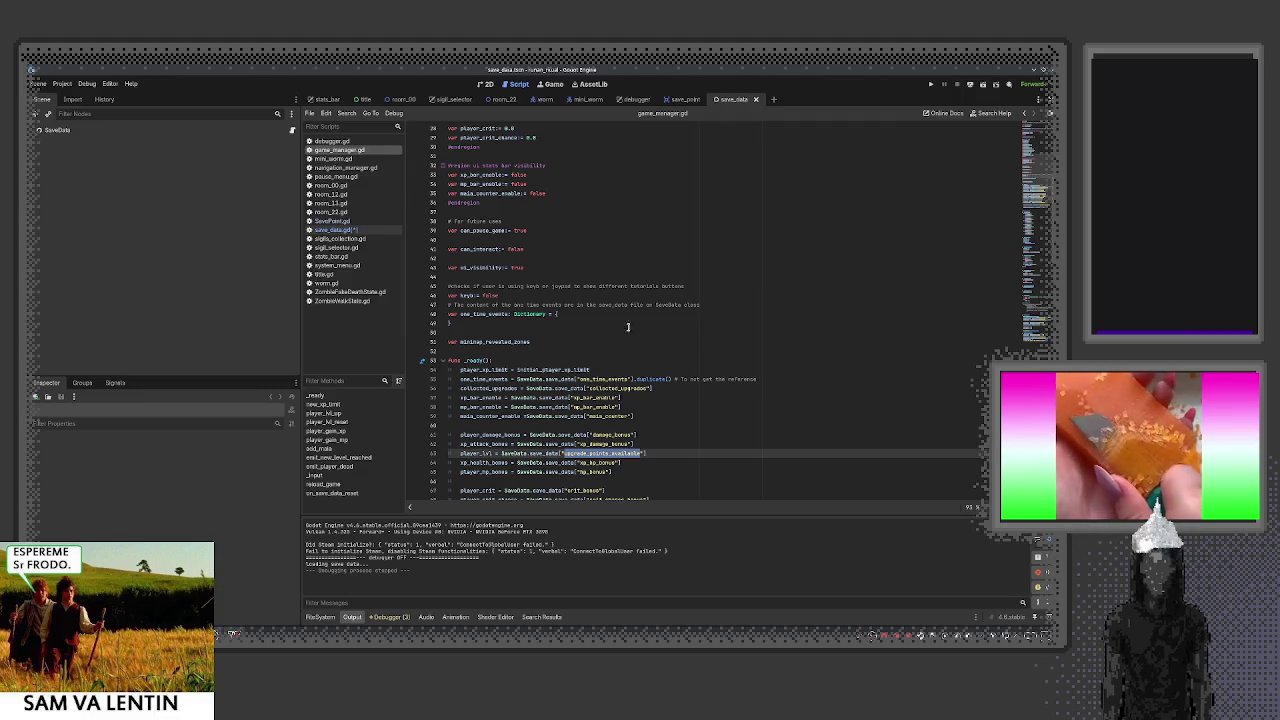
left_click(388, 234)
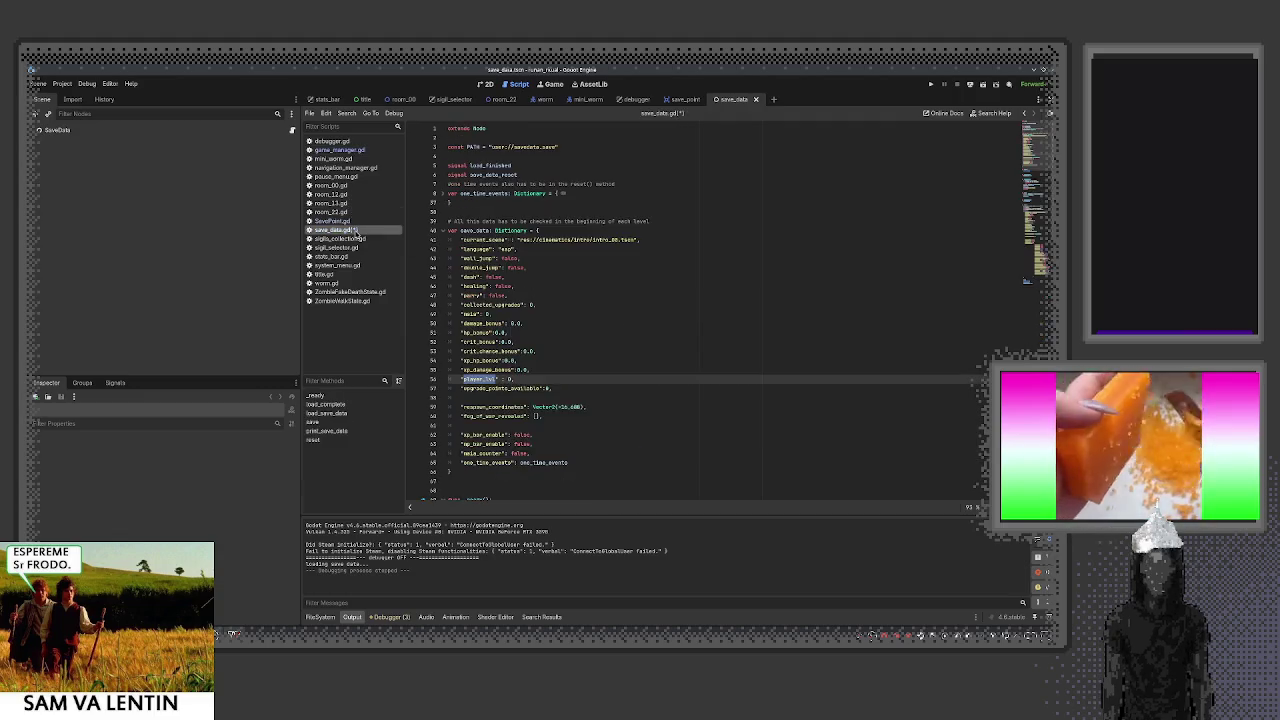
Comment out the player_lvl lines 58 and 119, save save_data.gd, then switch to SavePoint.gd
left_click(531, 379)
key("ctrl+k")
scroll(536, 380, "down", 15)
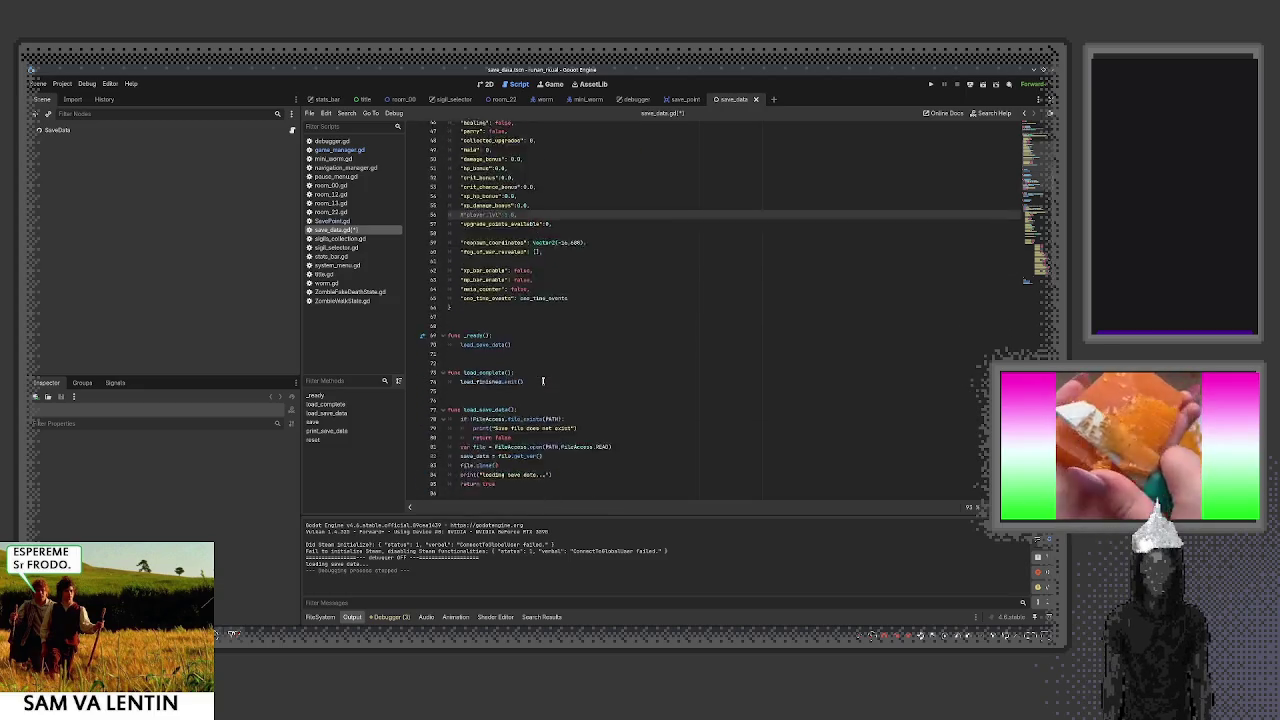
left_click(542, 462)
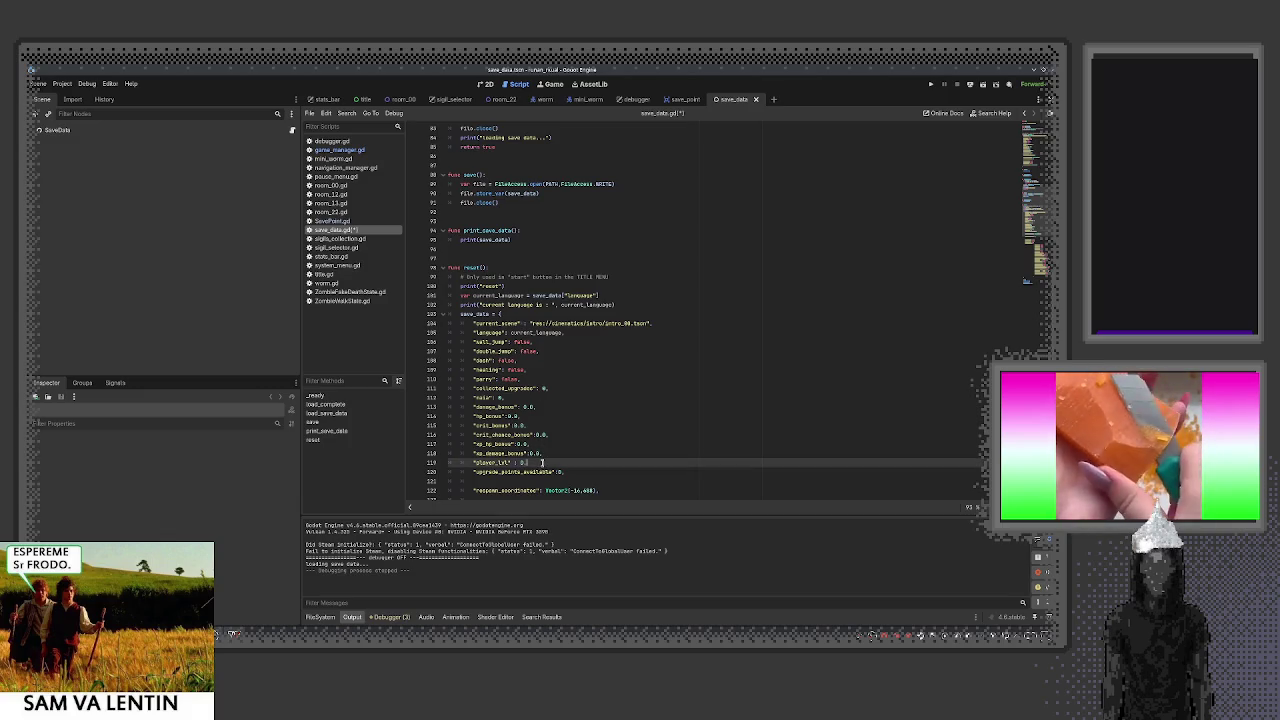
key("ctrl+k")
key("ctrl+s")
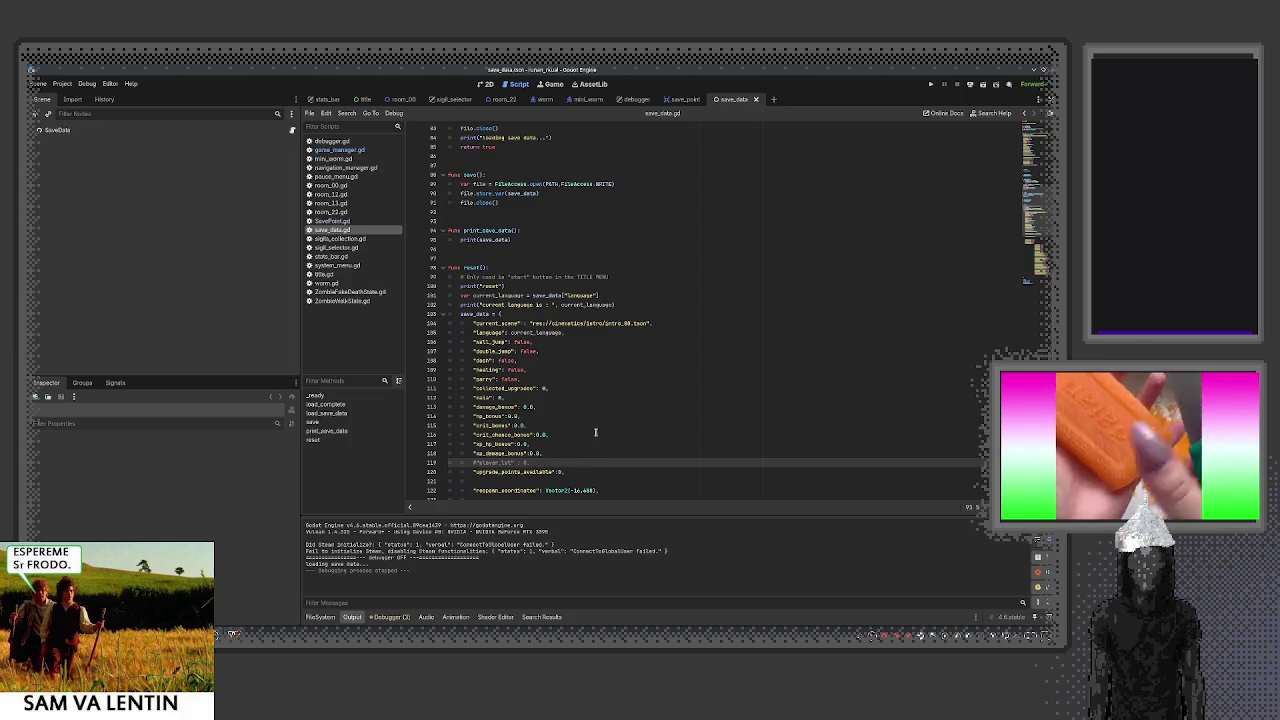
double_click(524, 472)
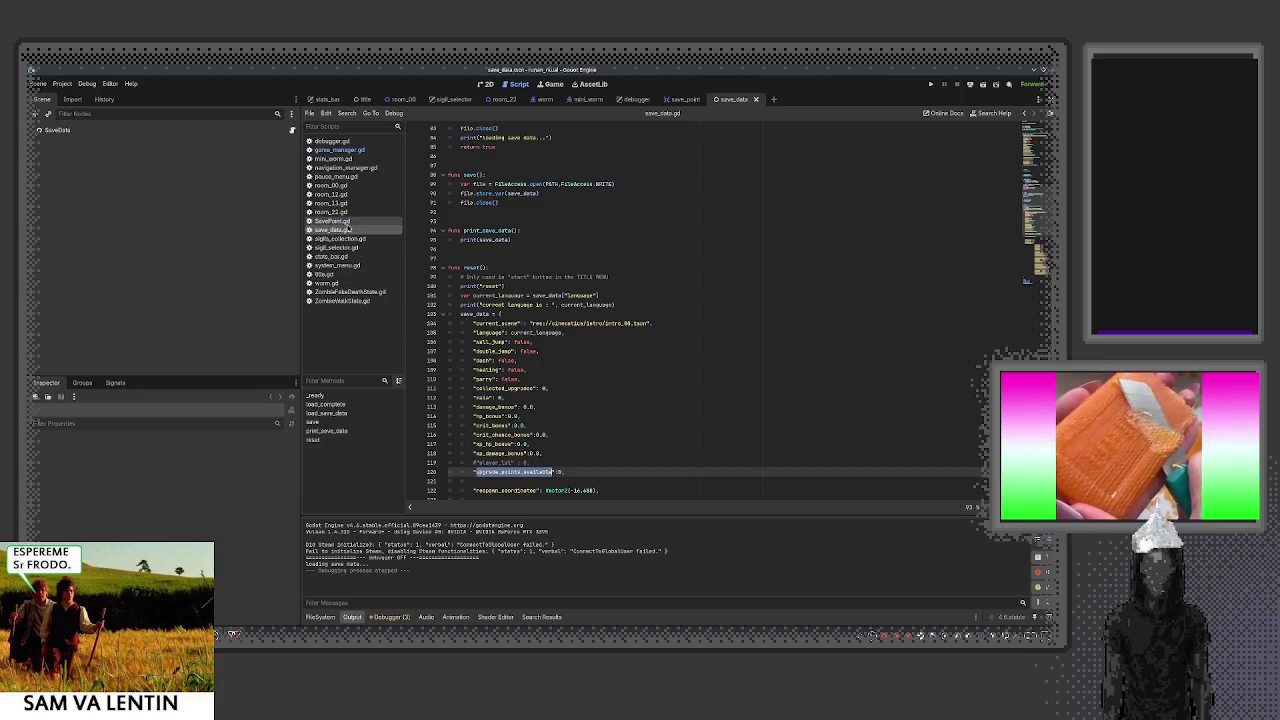
left_click(332, 221)
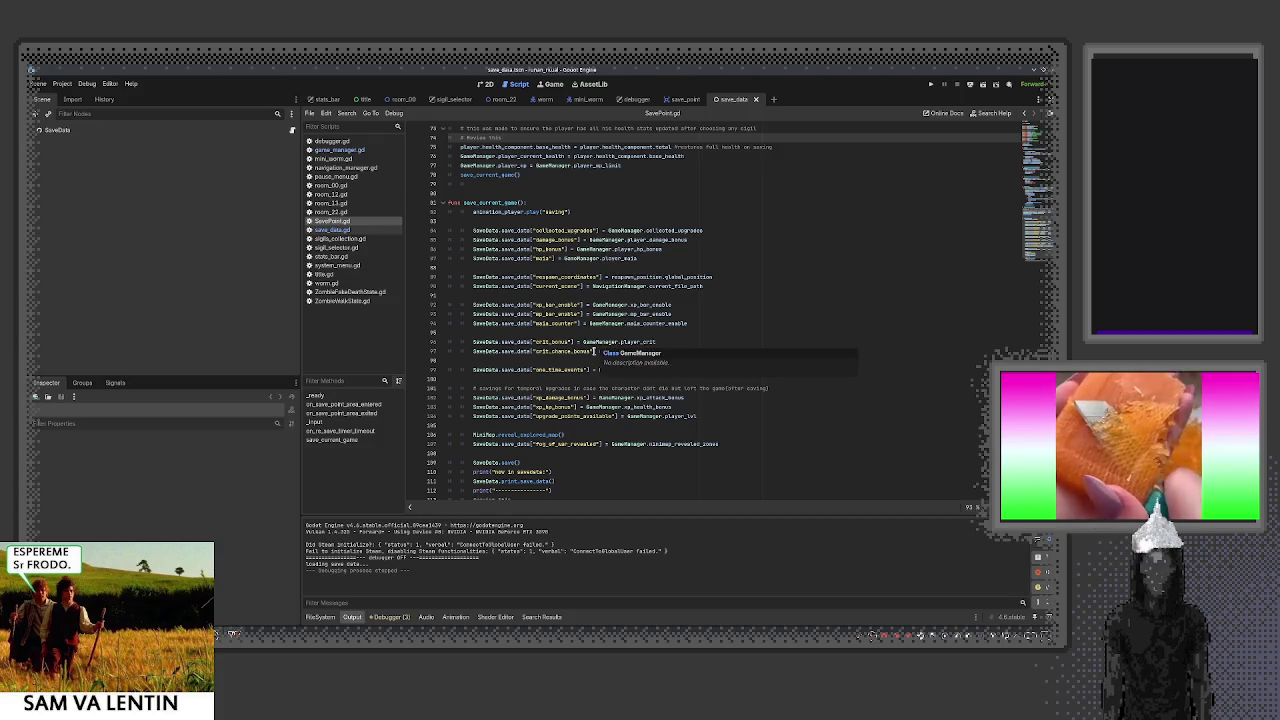
Review save_current_game() in SavePoint.gd around lines 84–104 and select the xp_damage_bonus key
scroll(590, 348, "up", 1)
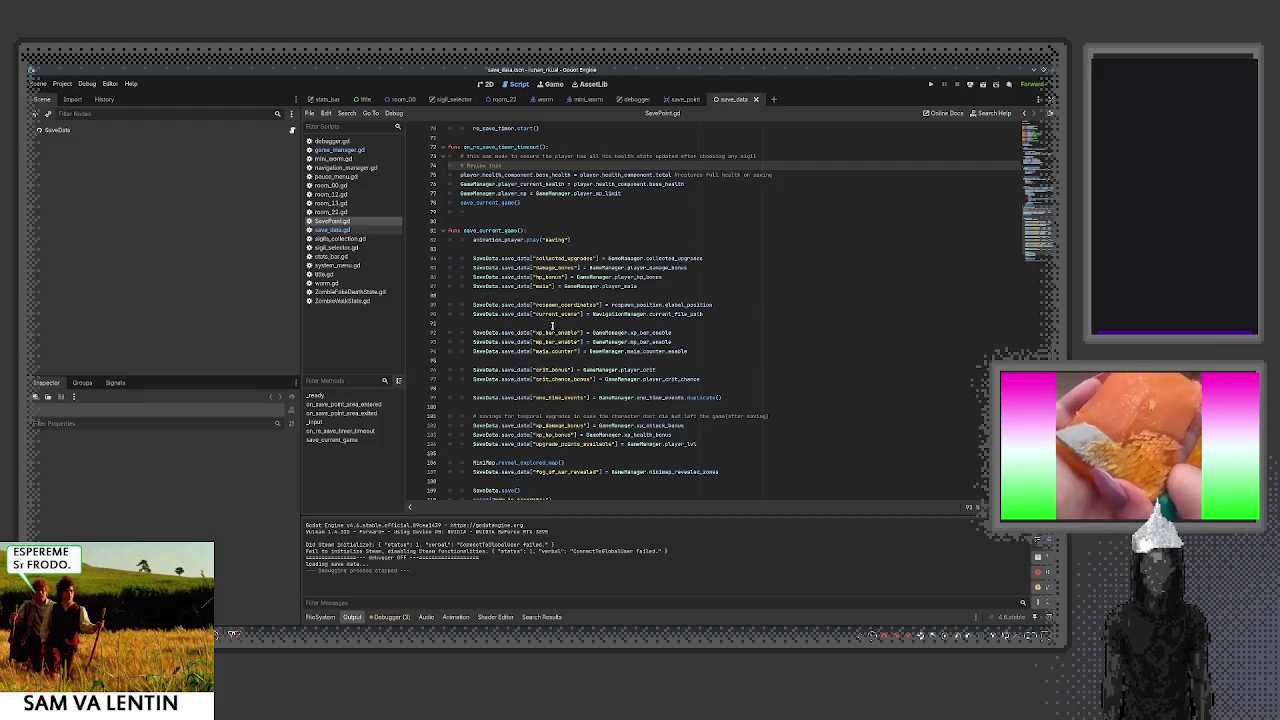
left_click(541, 351)
left_click(545, 304)
left_click(545, 285)
left_click(544, 276)
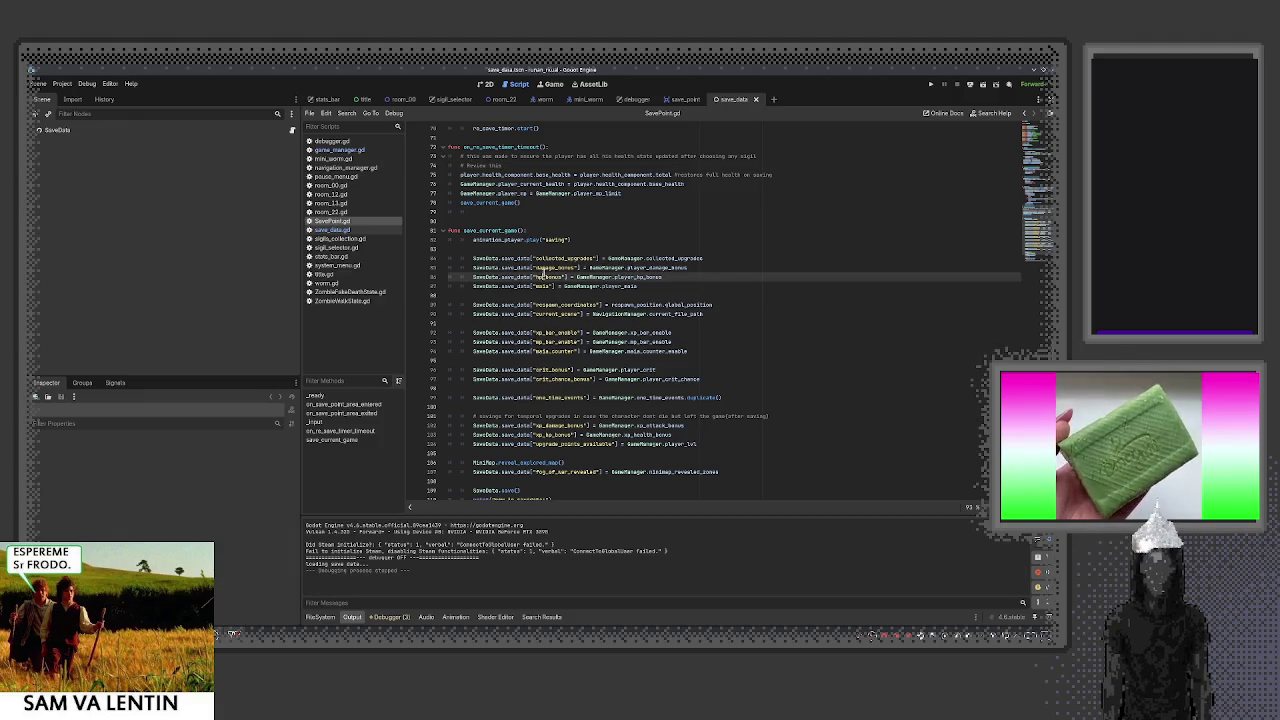
left_click(543, 258)
scroll(548, 322, "down", 1)
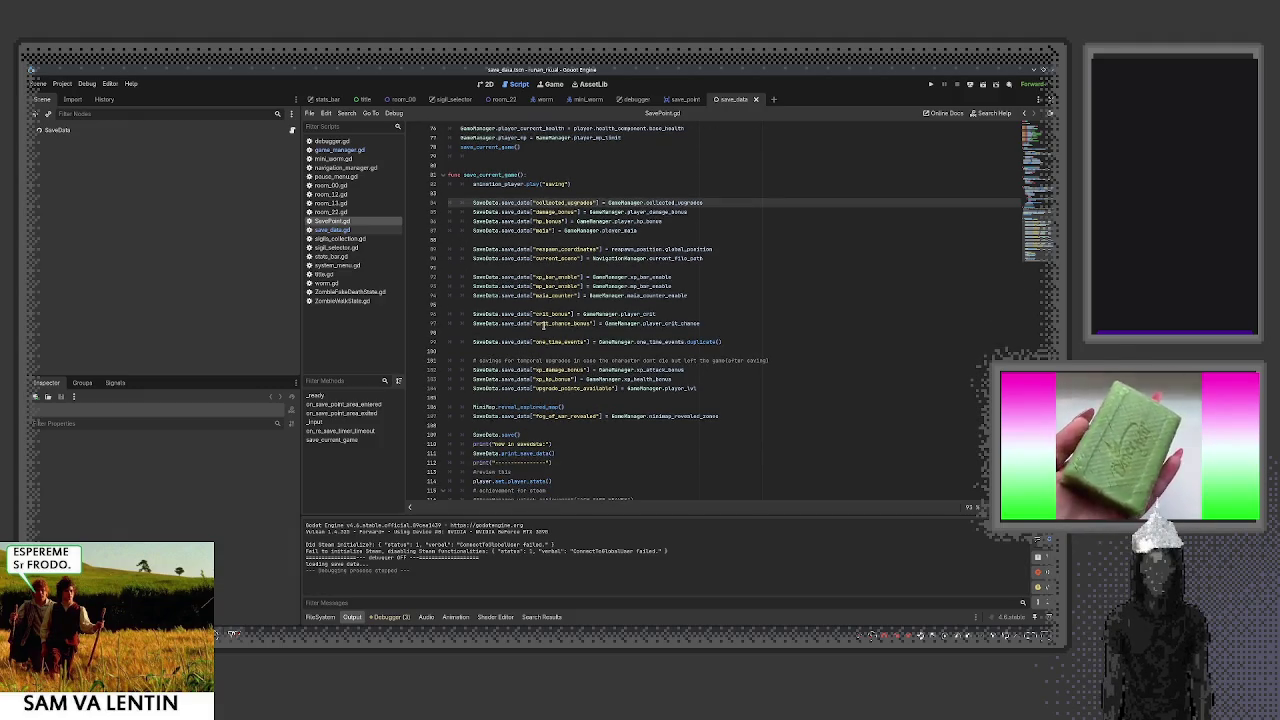
scroll(548, 340, "down", 1)
left_click(548, 373)
double_click(549, 355)
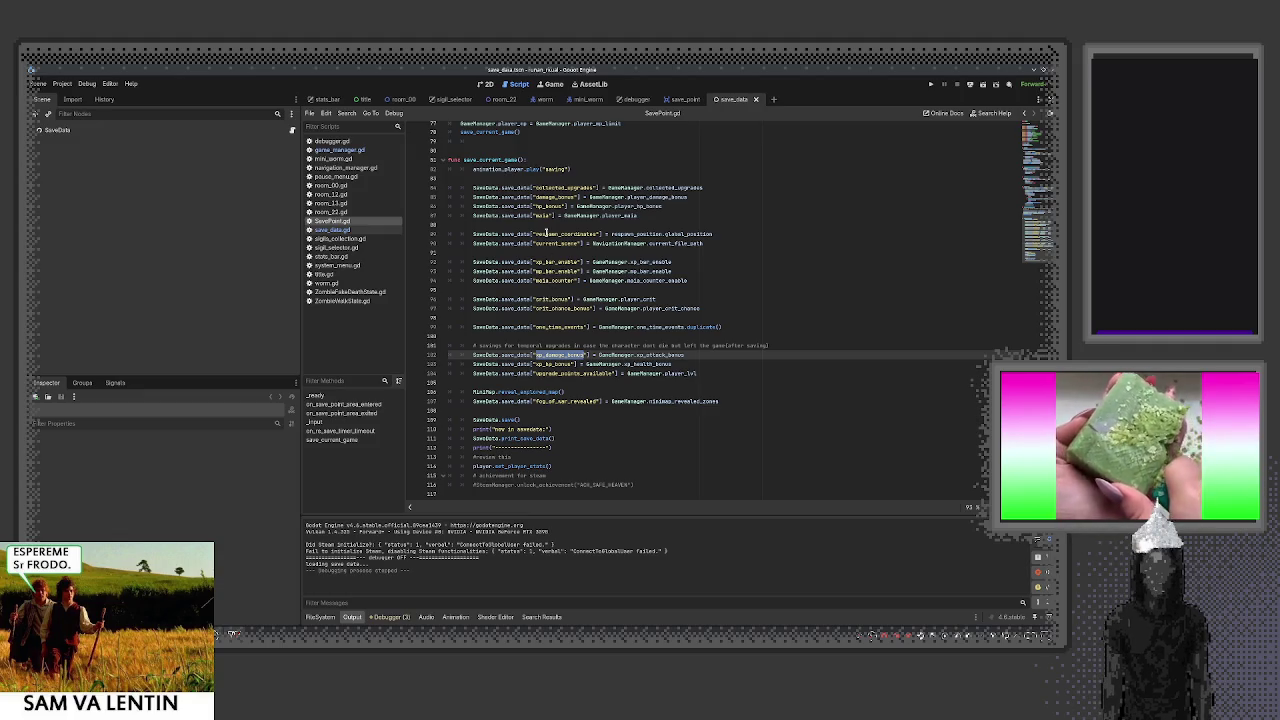
scroll(556, 289, "up", 15)
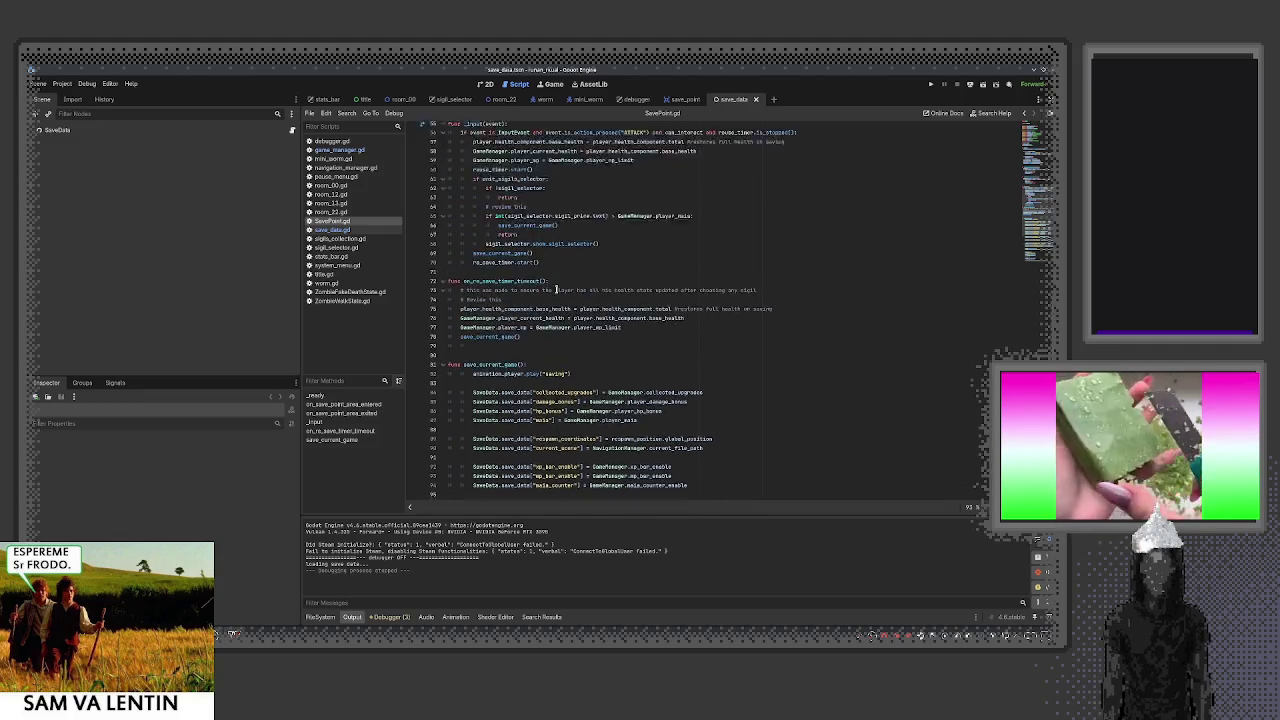
scroll(554, 287, "down", 16)
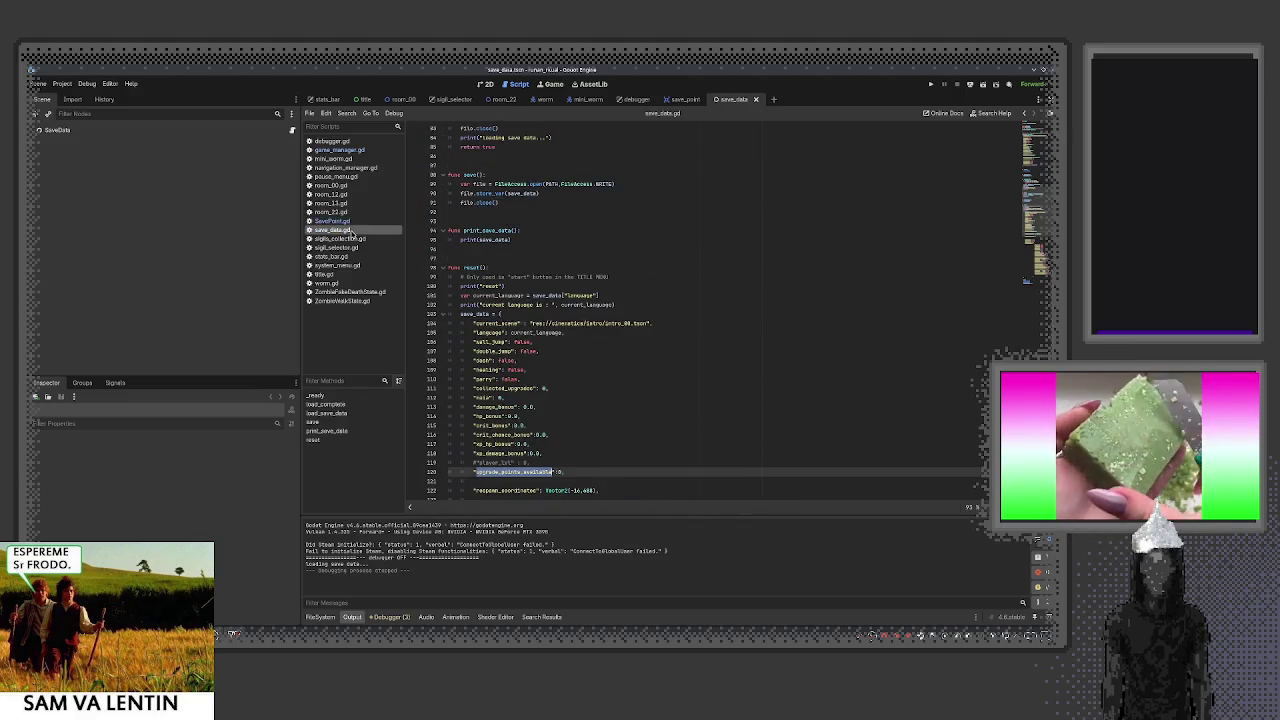
Open game_manager.gd and select the upgrade_points_available key in its _ready() assignment
left_click(340, 149)
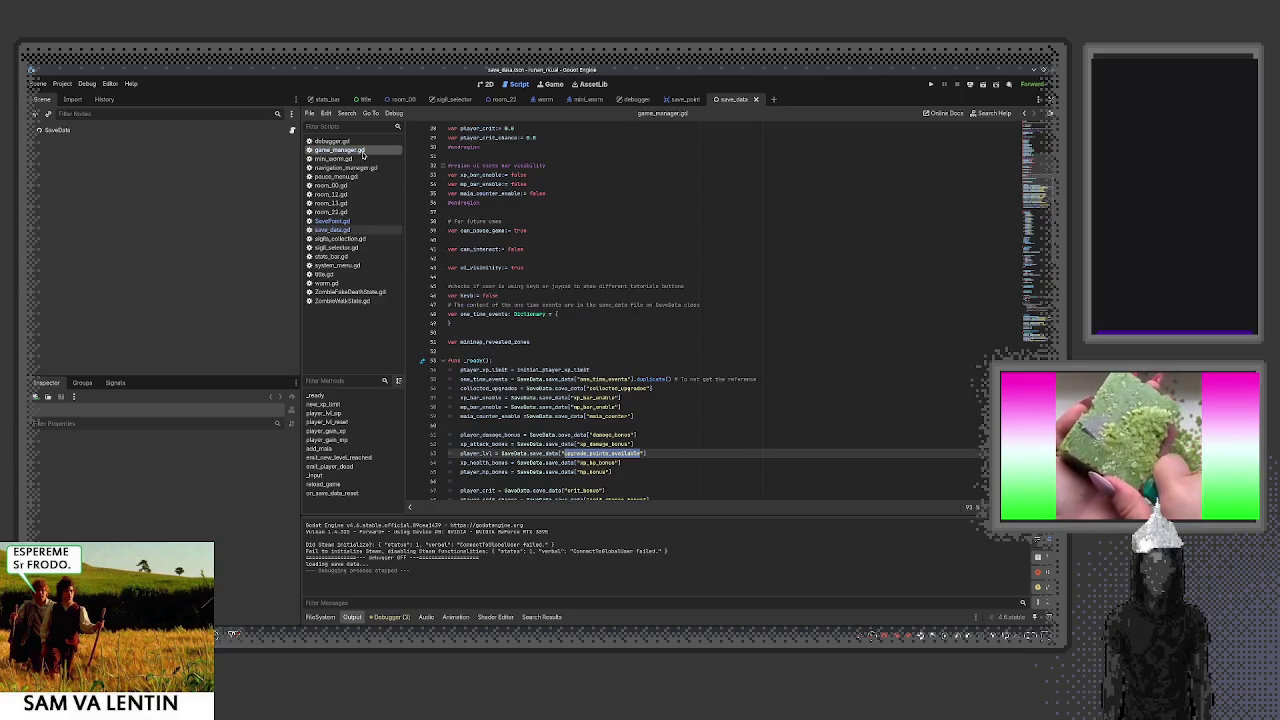
scroll(570, 333, "down", 3)
double_click(478, 370)
left_click_drag(647, 370, 497, 370)
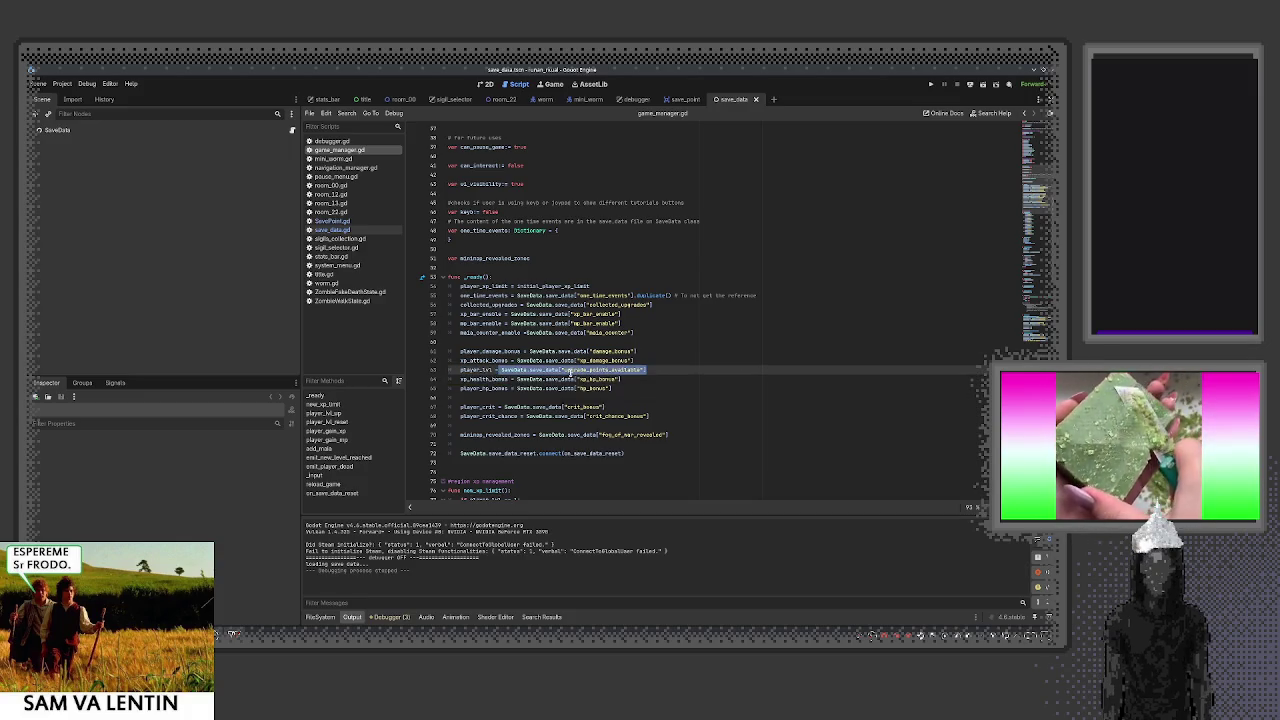
double_click(570, 370)
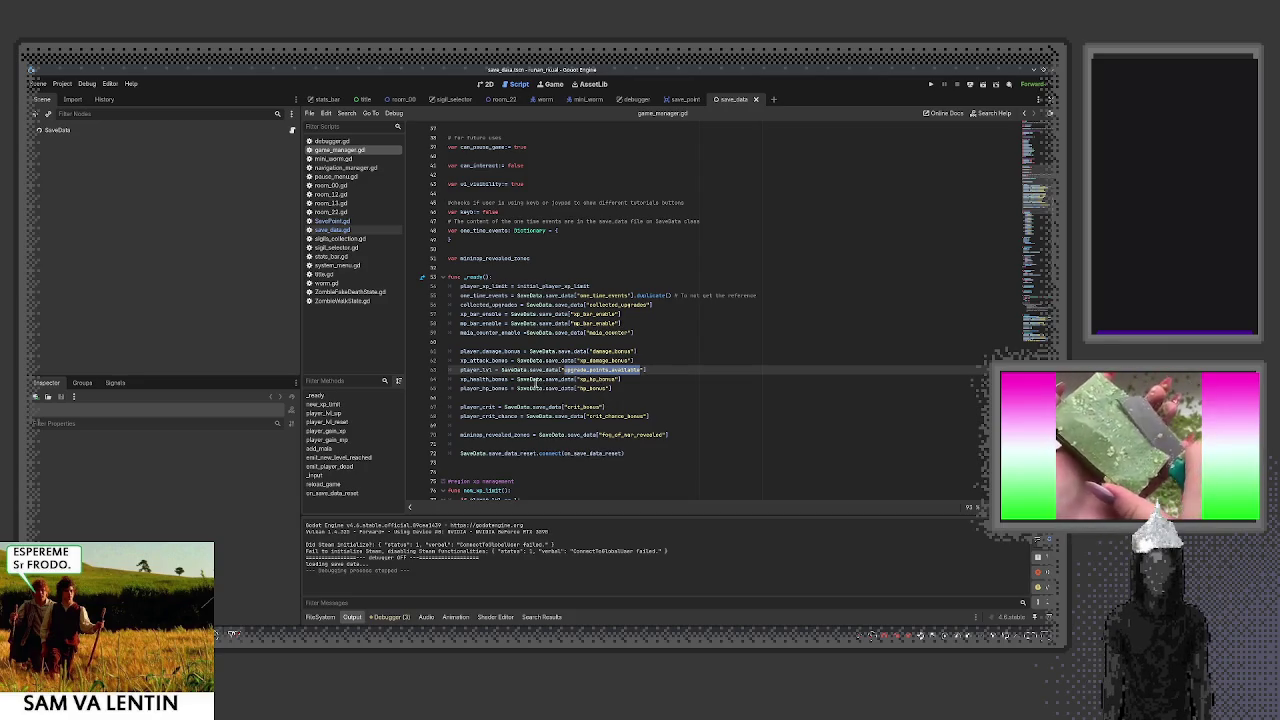
Search the project for upgrade_points_available and open its xp_upgrades.gd line 18 declaration
key("ctrl+shift+f")
left_click(536, 390)
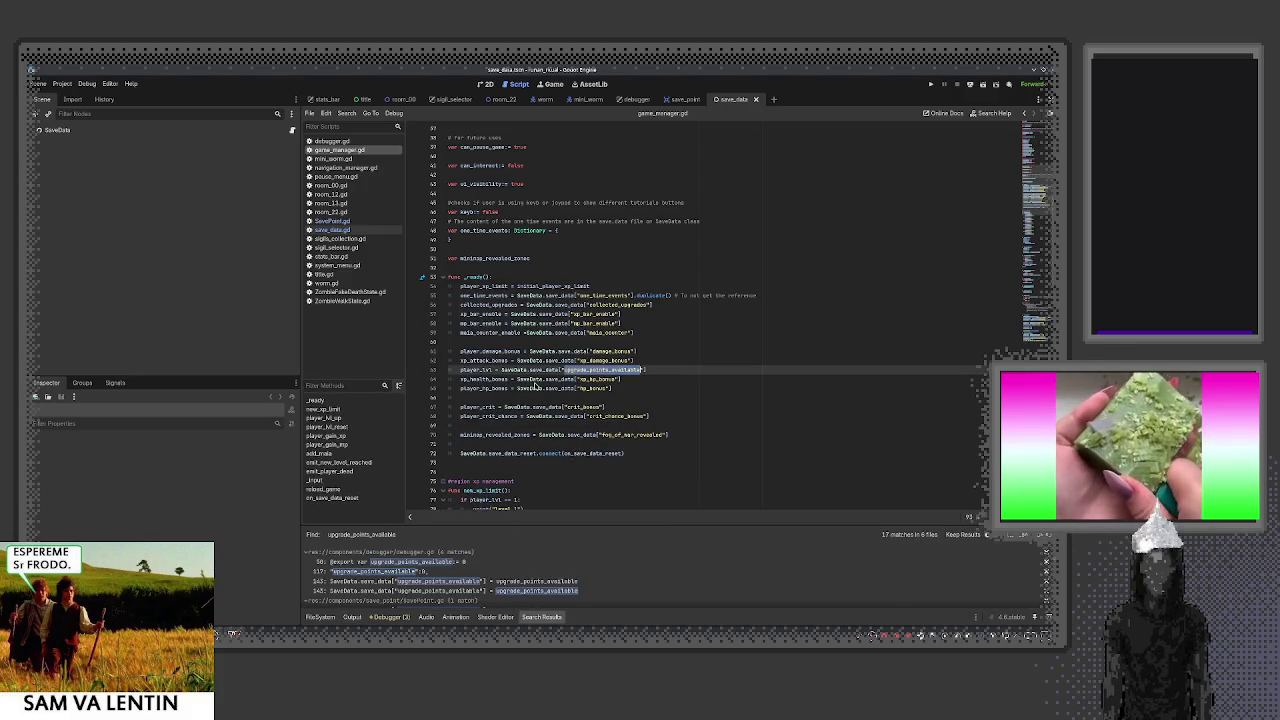
key("ctrl+shift+f")
left_click(536, 390)
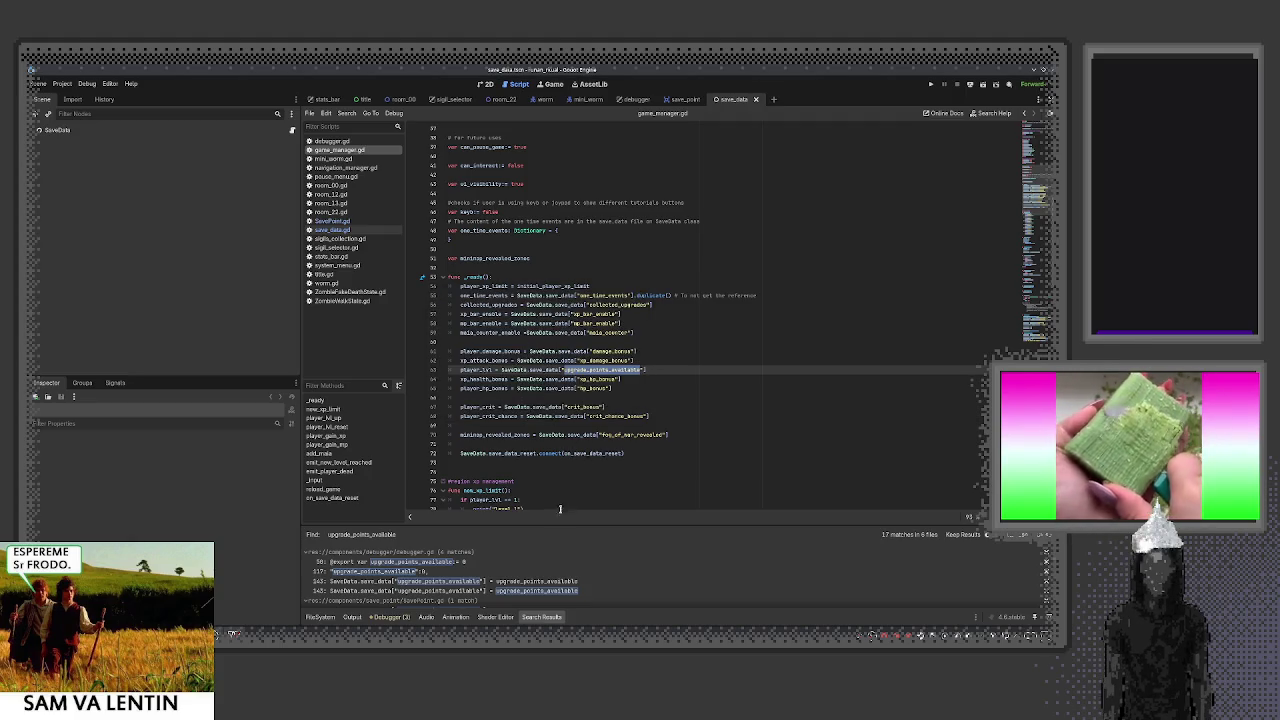
left_click_drag(568, 522, 608, 366)
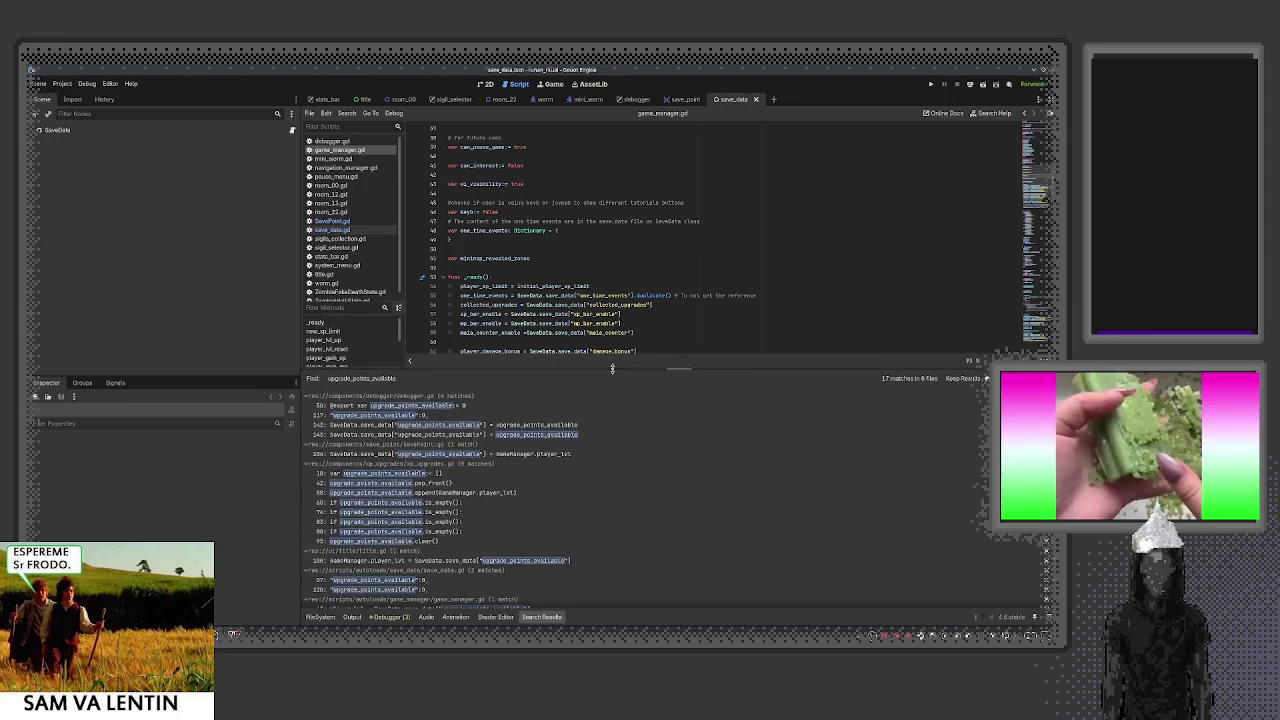
scroll(568, 300, "down", 4)
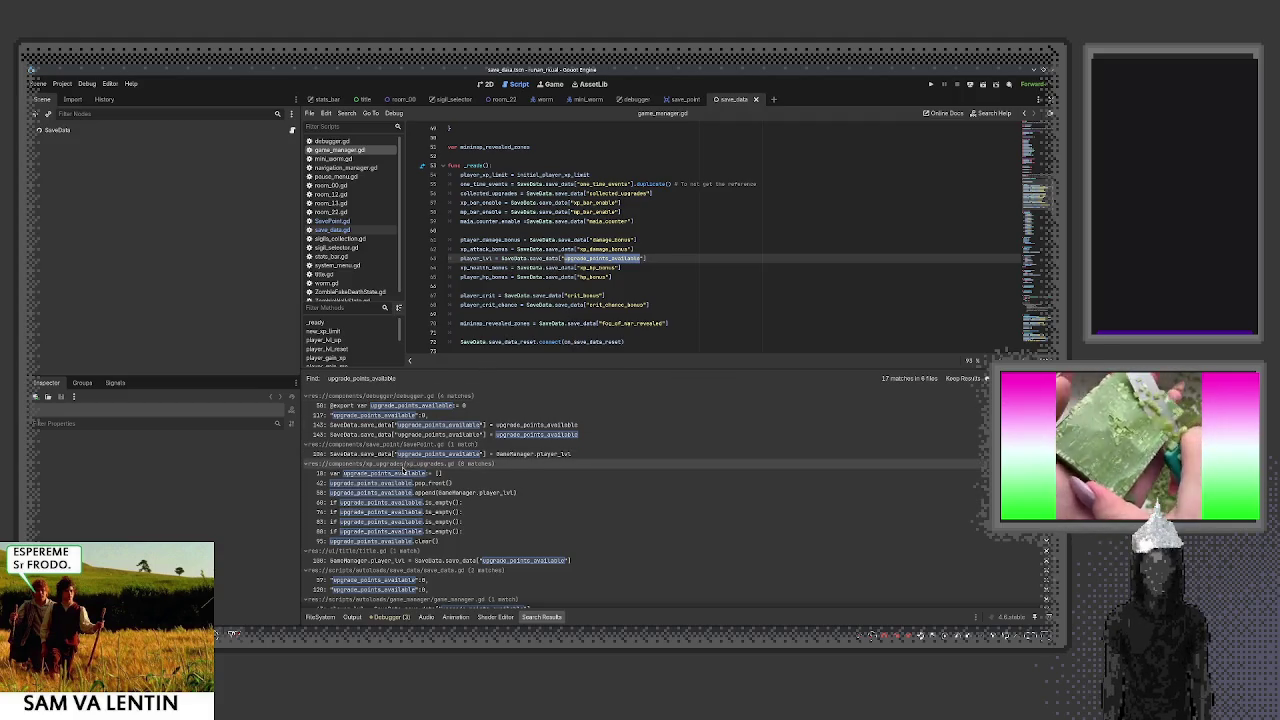
left_click(407, 474)
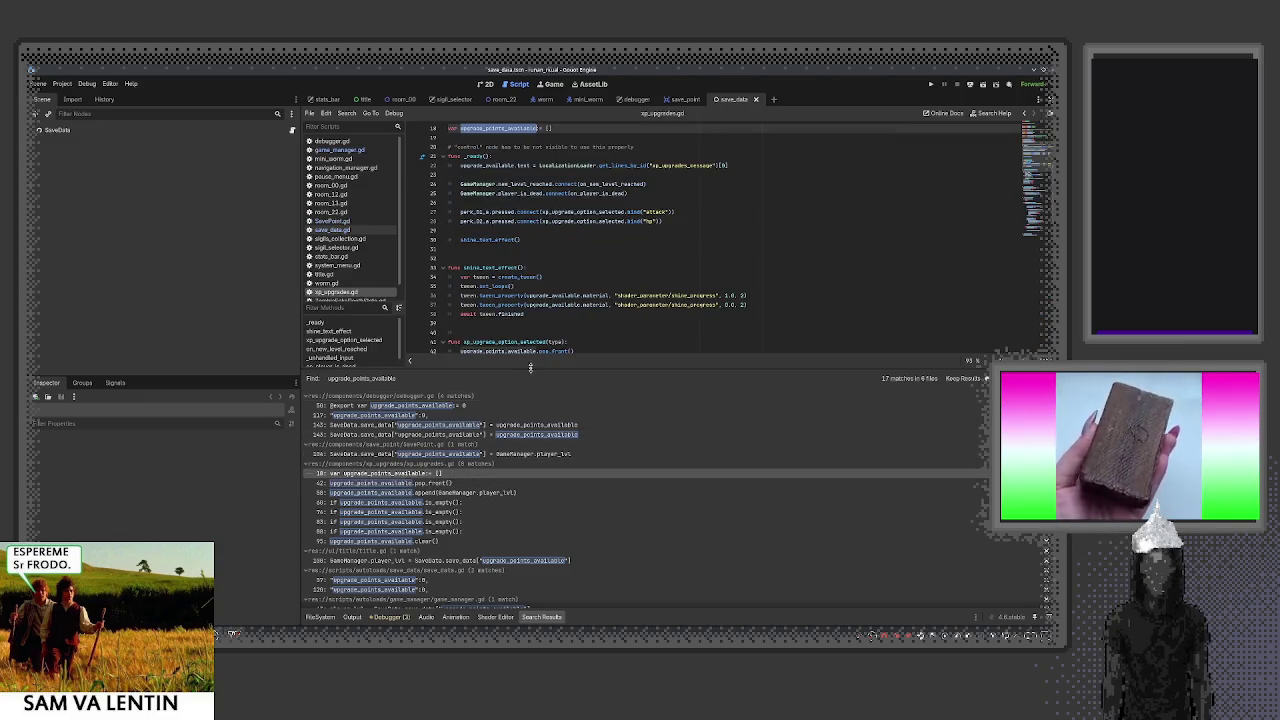
scroll(544, 318, "down", 2)
double_click(522, 296)
key("ctrl+c")
scroll(534, 306, "down", 3)
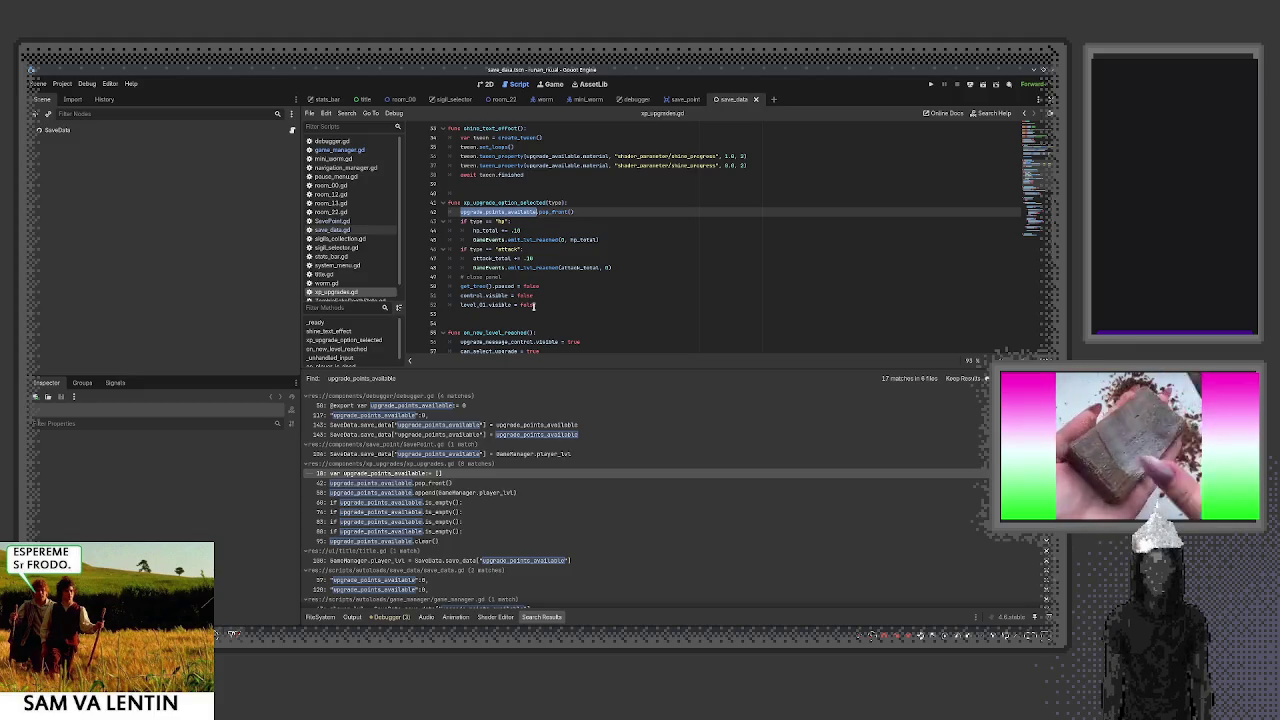
scroll(534, 306, "down", 3)
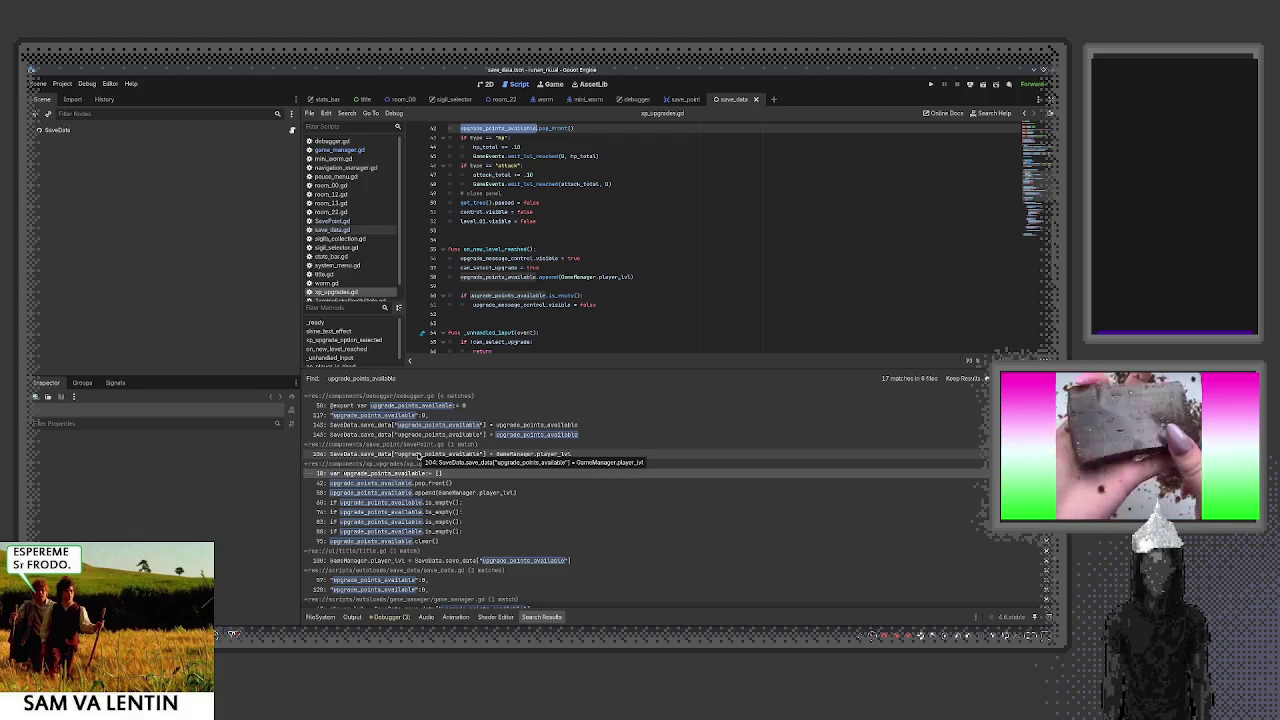
scroll(440, 550, "down", 1)
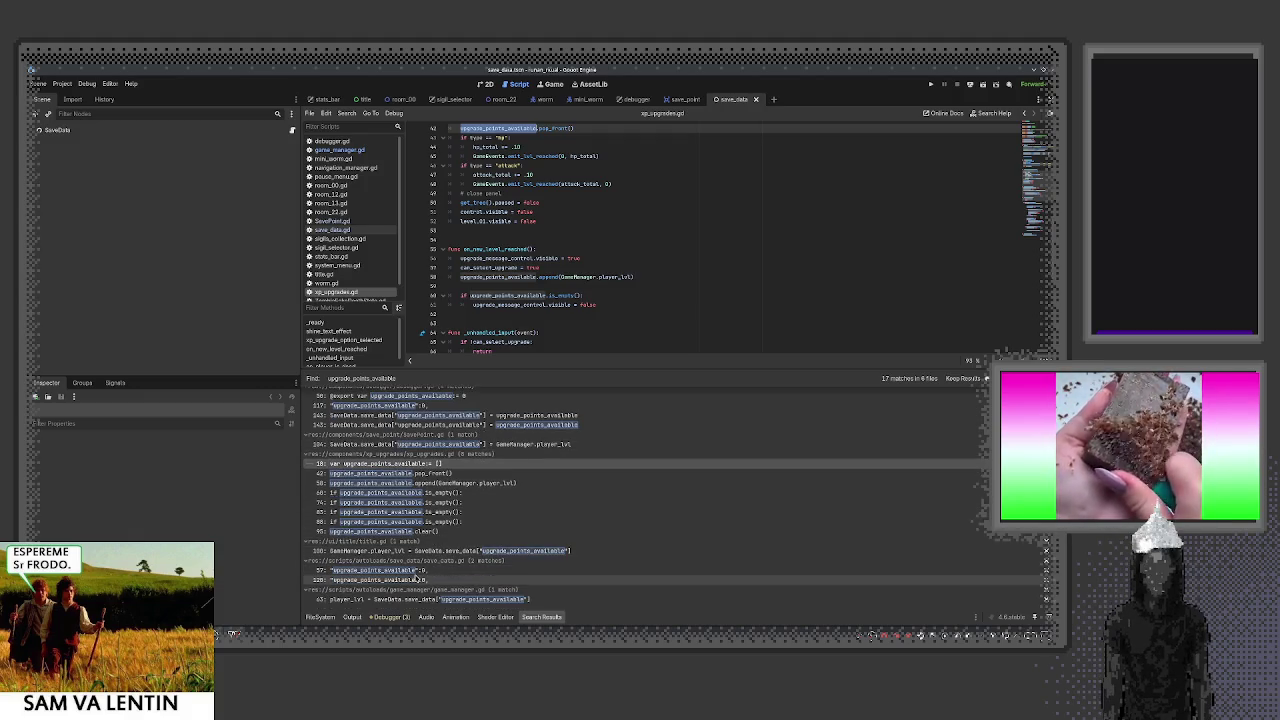
Jump to upgrade_points_available in save_data.gd's reset() dictionary and give the code more room
left_click(373, 570)
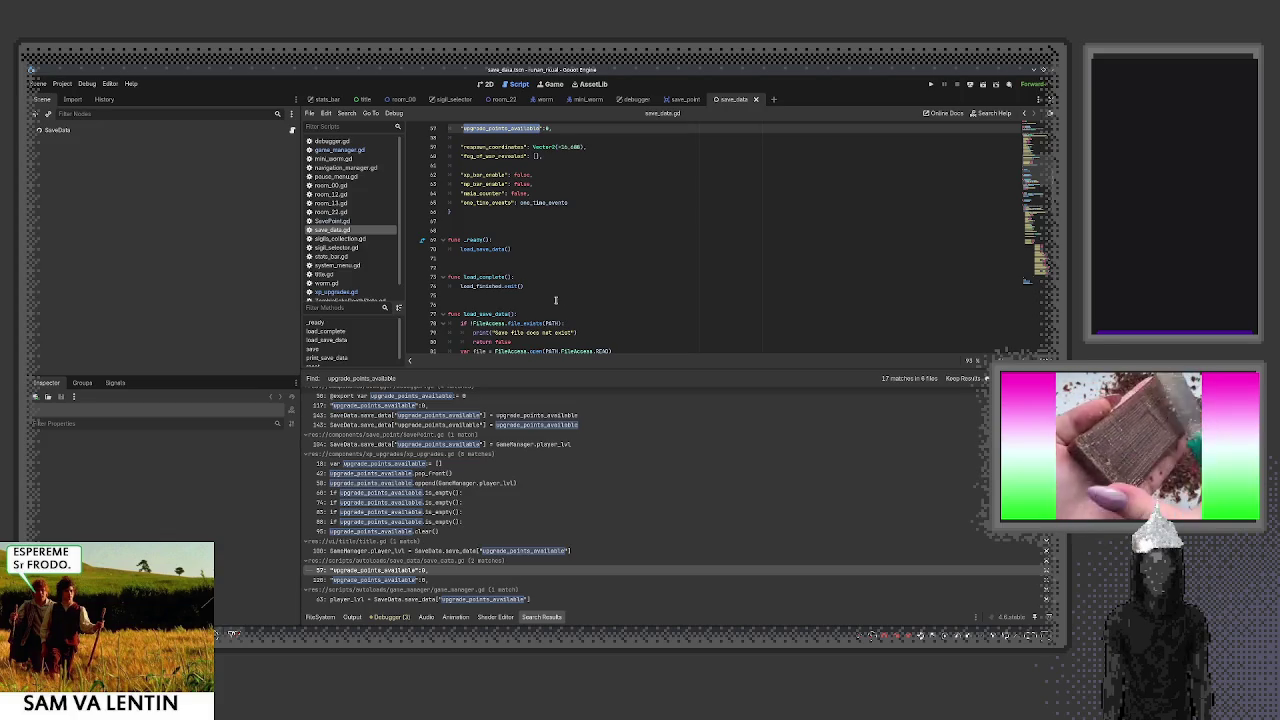
scroll(555, 300, "up", 3)
scroll(555, 300, "up", 2)
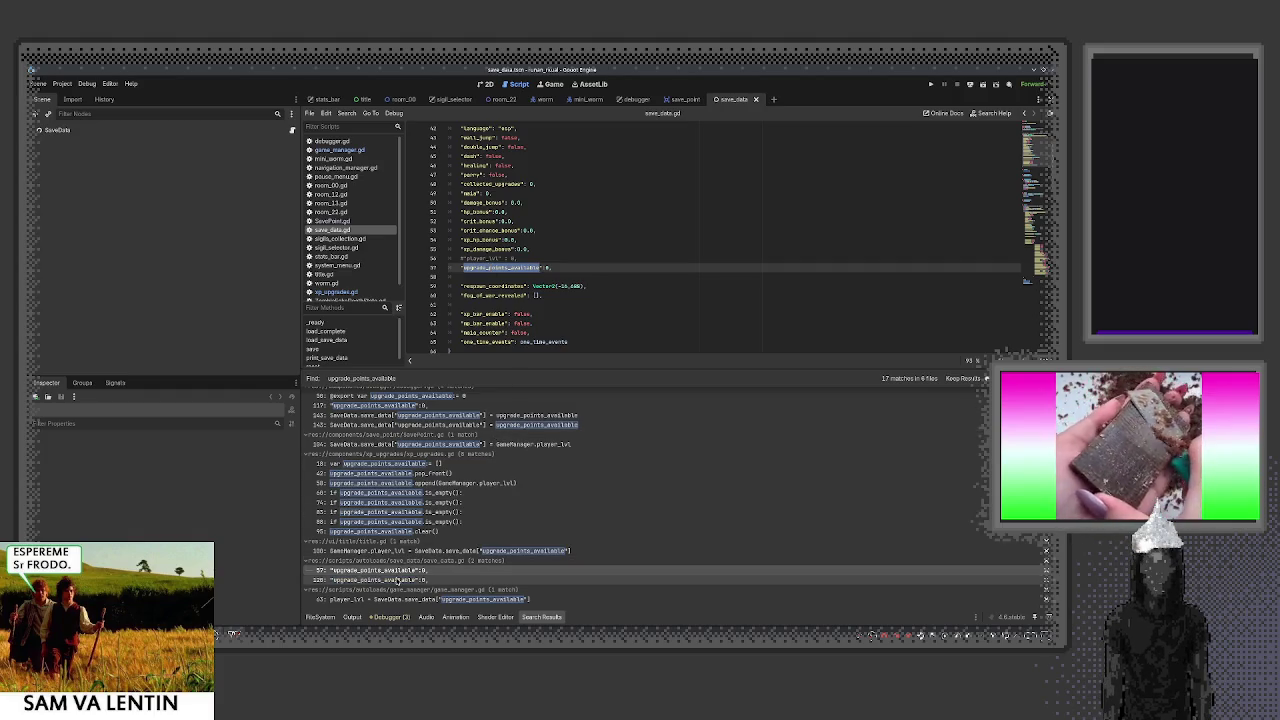
left_click(398, 580)
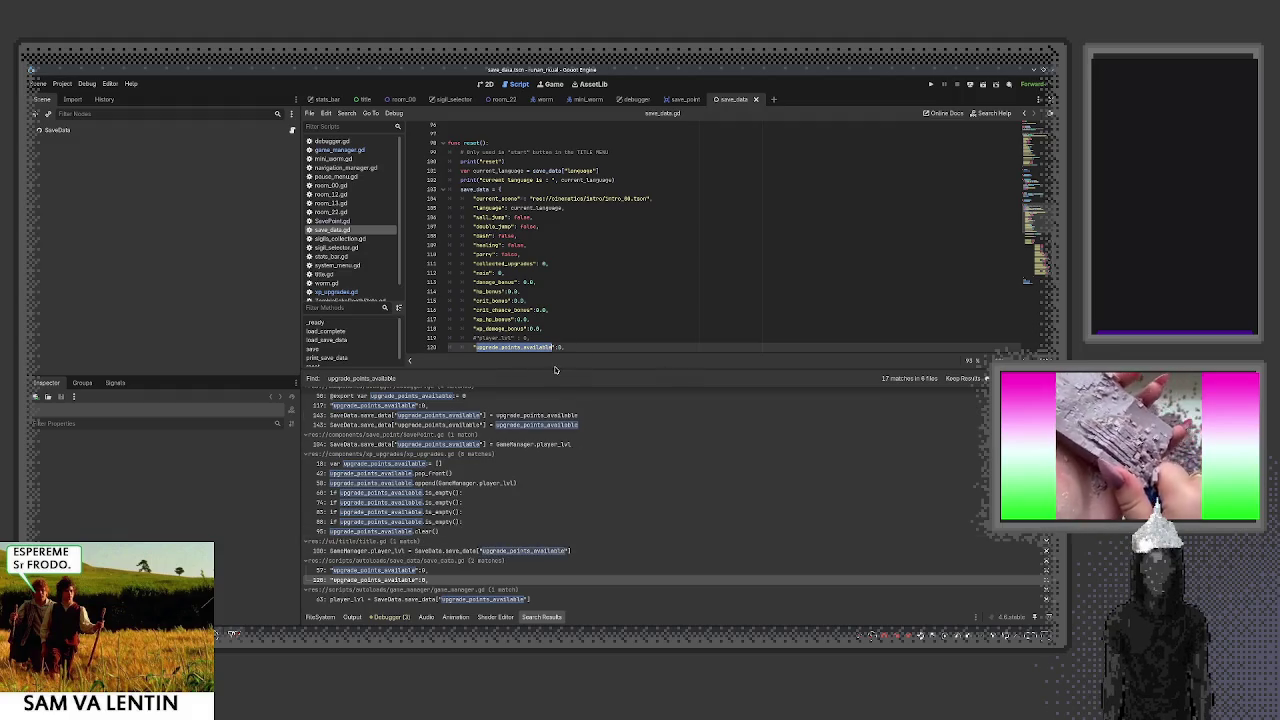
left_click_drag(556, 370, 540, 490)
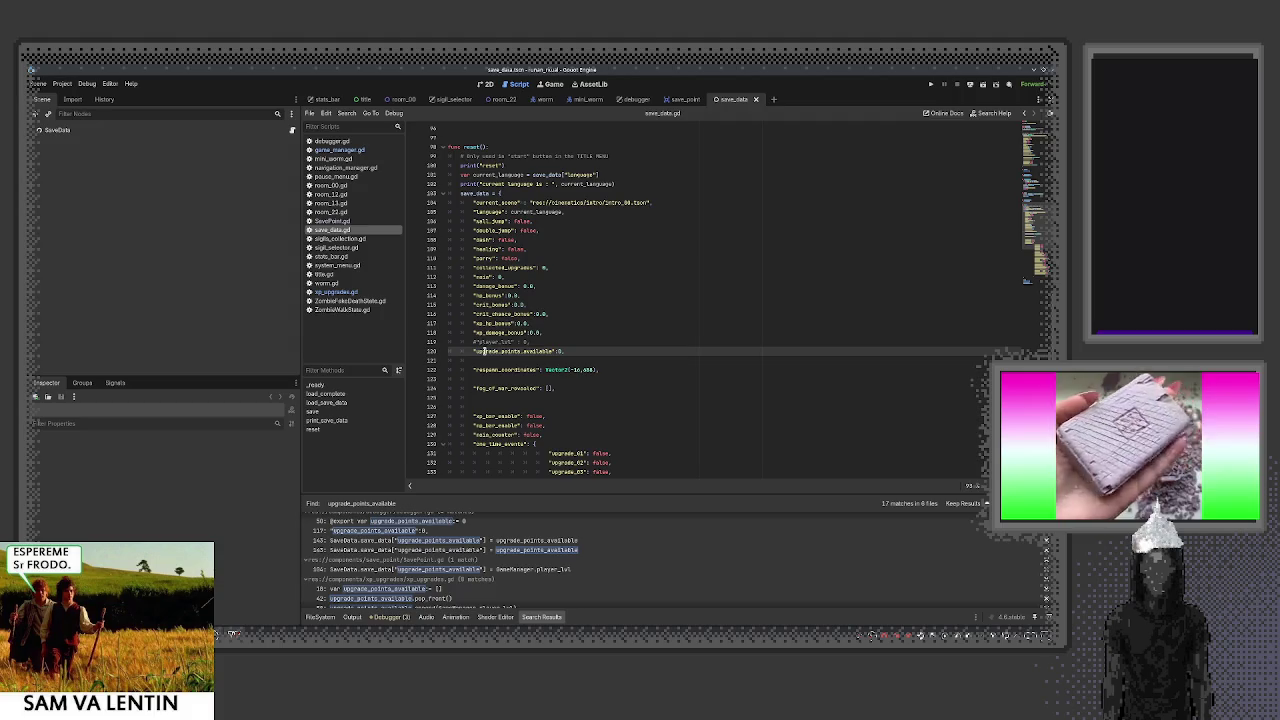
Copy the upgrade_points_available key name and switch to SavePoint.gd
right_click(536, 353)
left_click(563, 390)
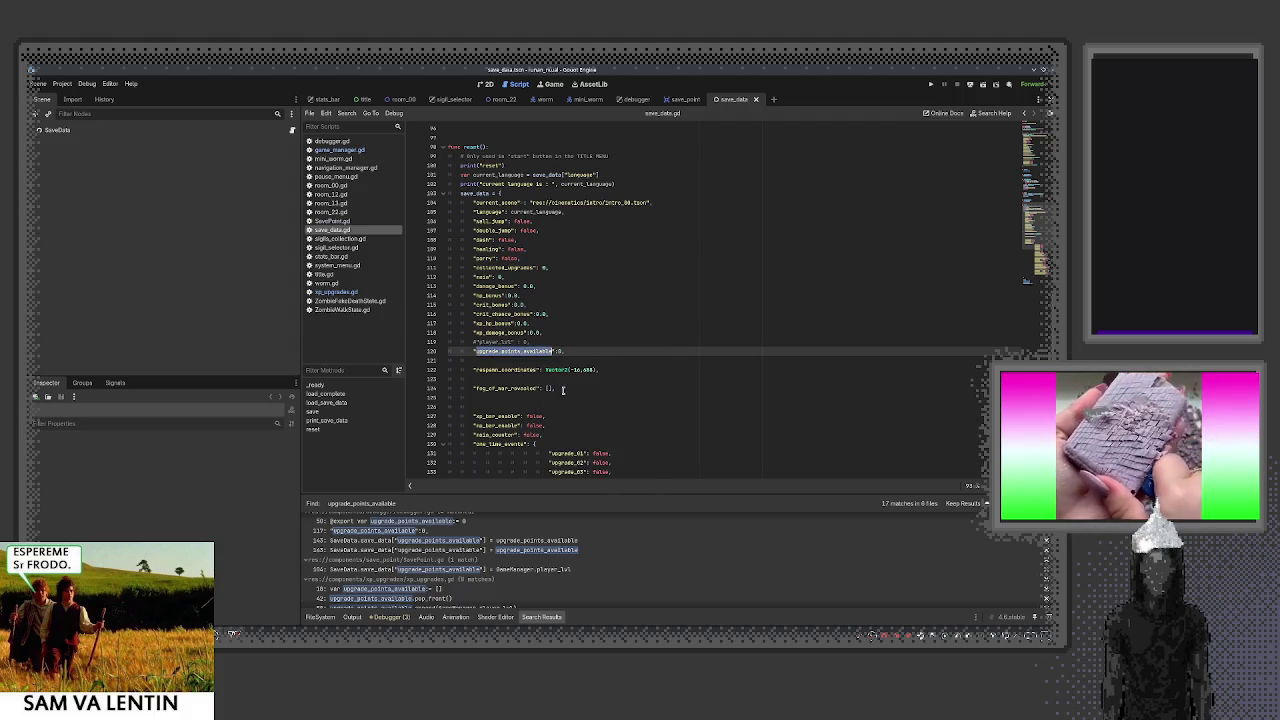
left_click(338, 221)
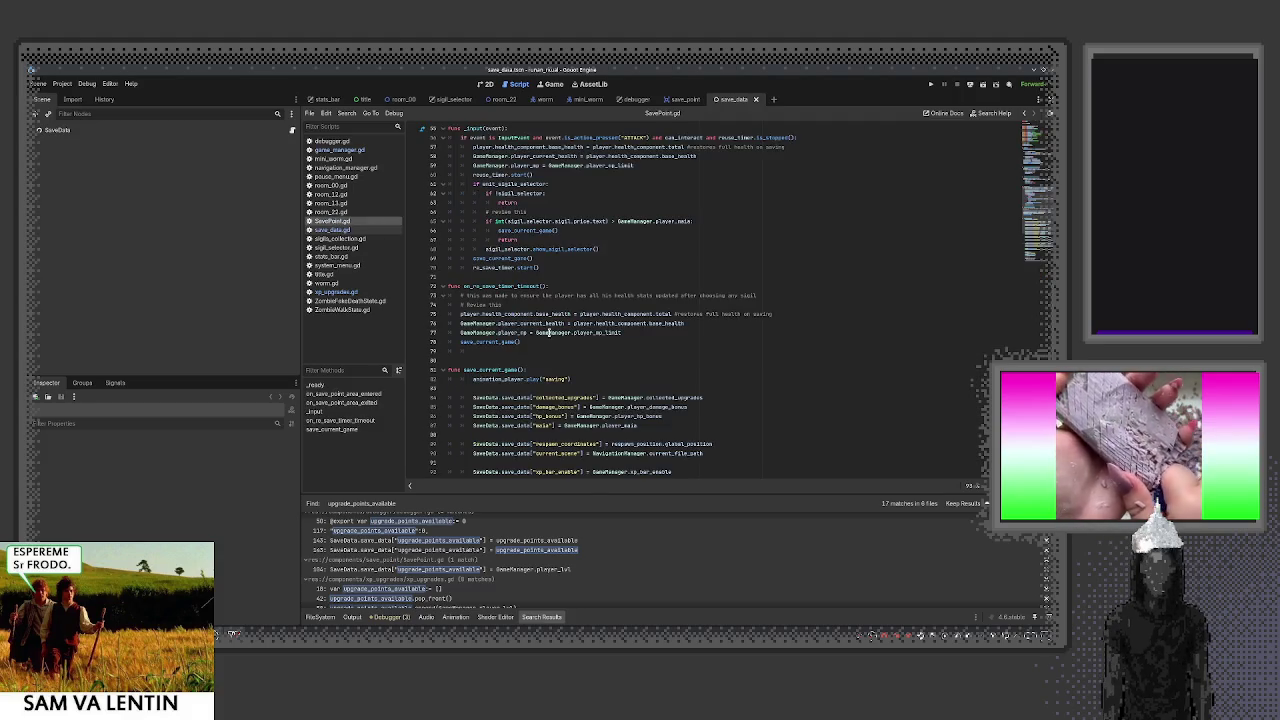
Find the pasted upgrade_points_available in SavePoint.gd, then go back to save_data.gd
left_click(655, 364)
key("ctrl+f")
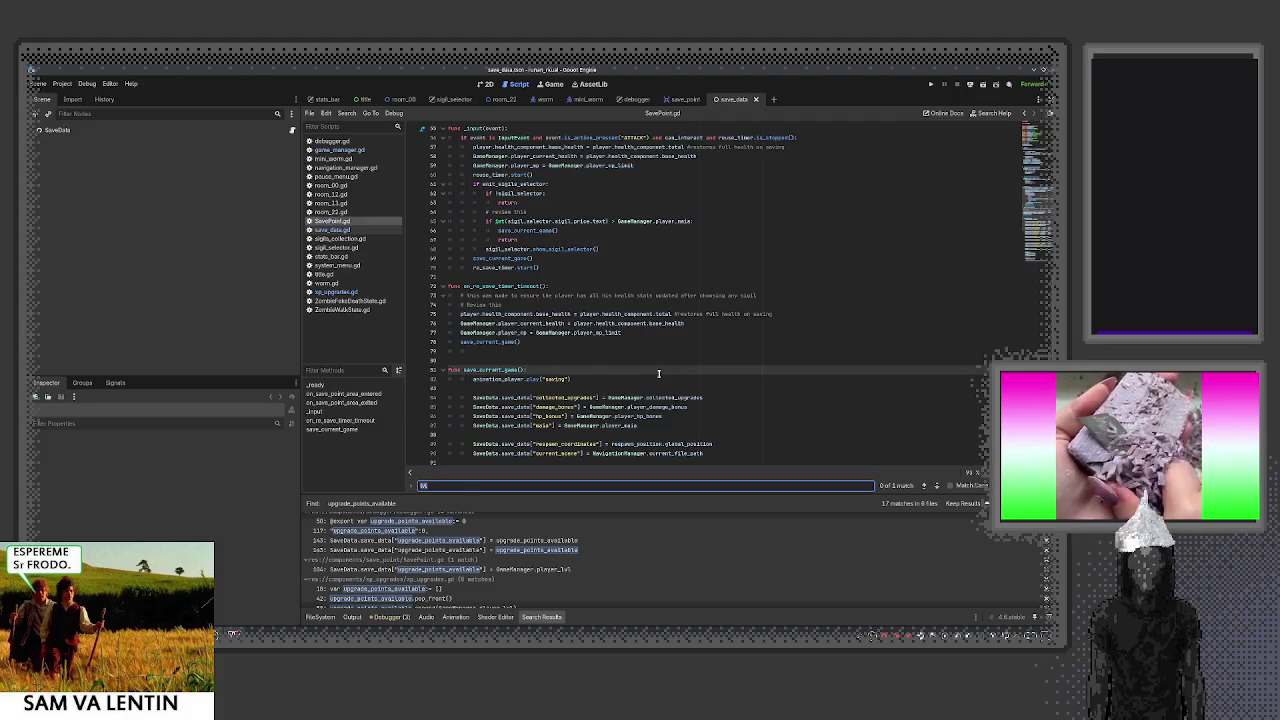
key("ctrl+v")
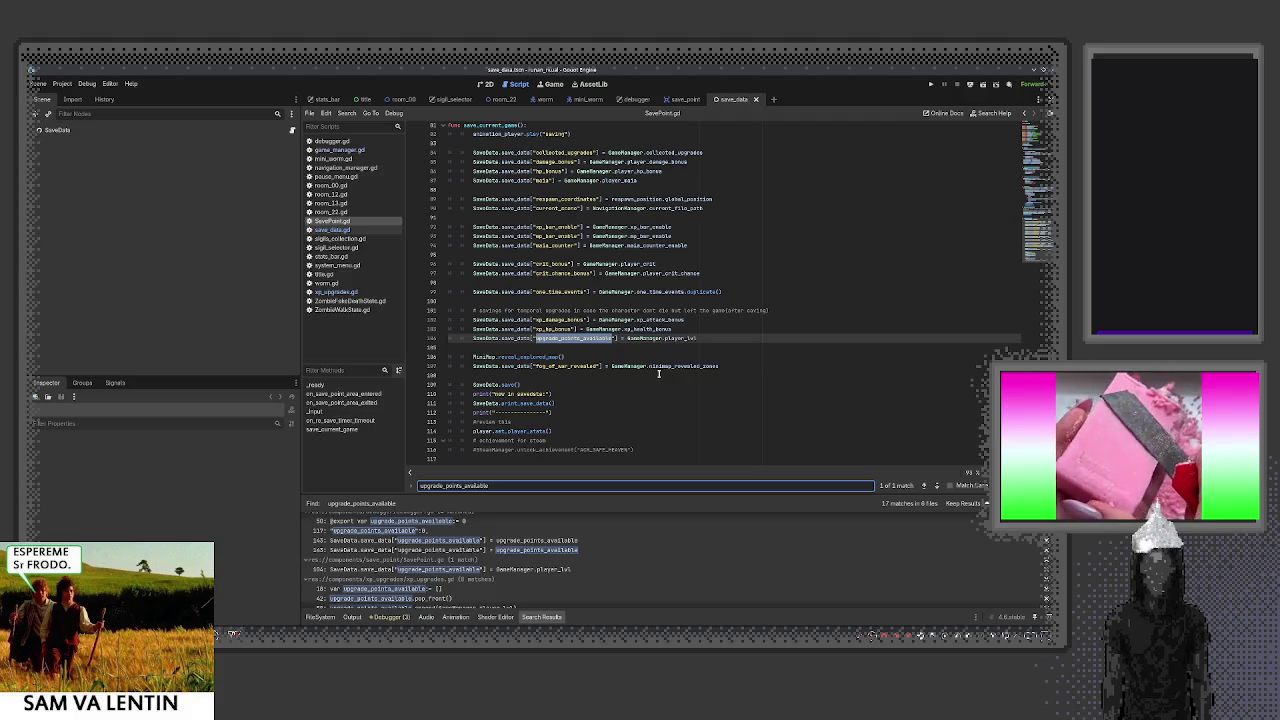
scroll(659, 373, "up", 5)
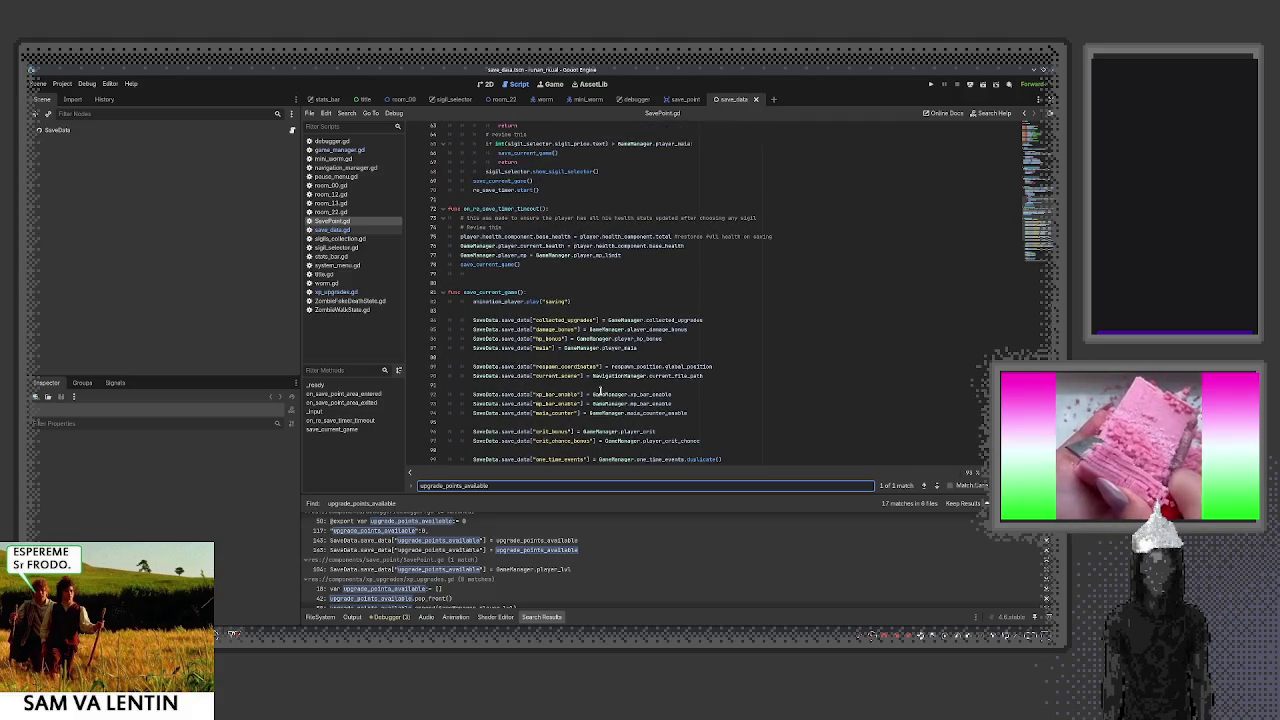
key("alt+Left")
scroll(571, 331, "down", 10)
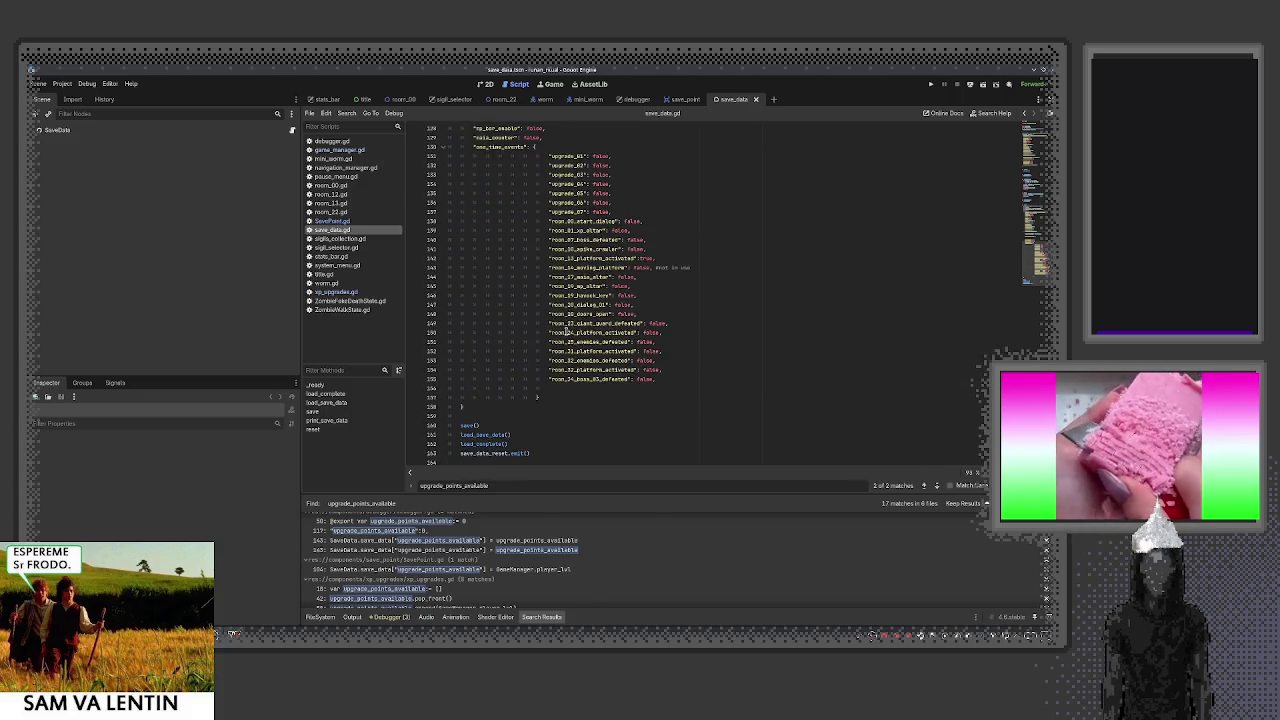
Select and copy the load_save_data function name on line 77 of save_data.gd
double_click(487, 436)
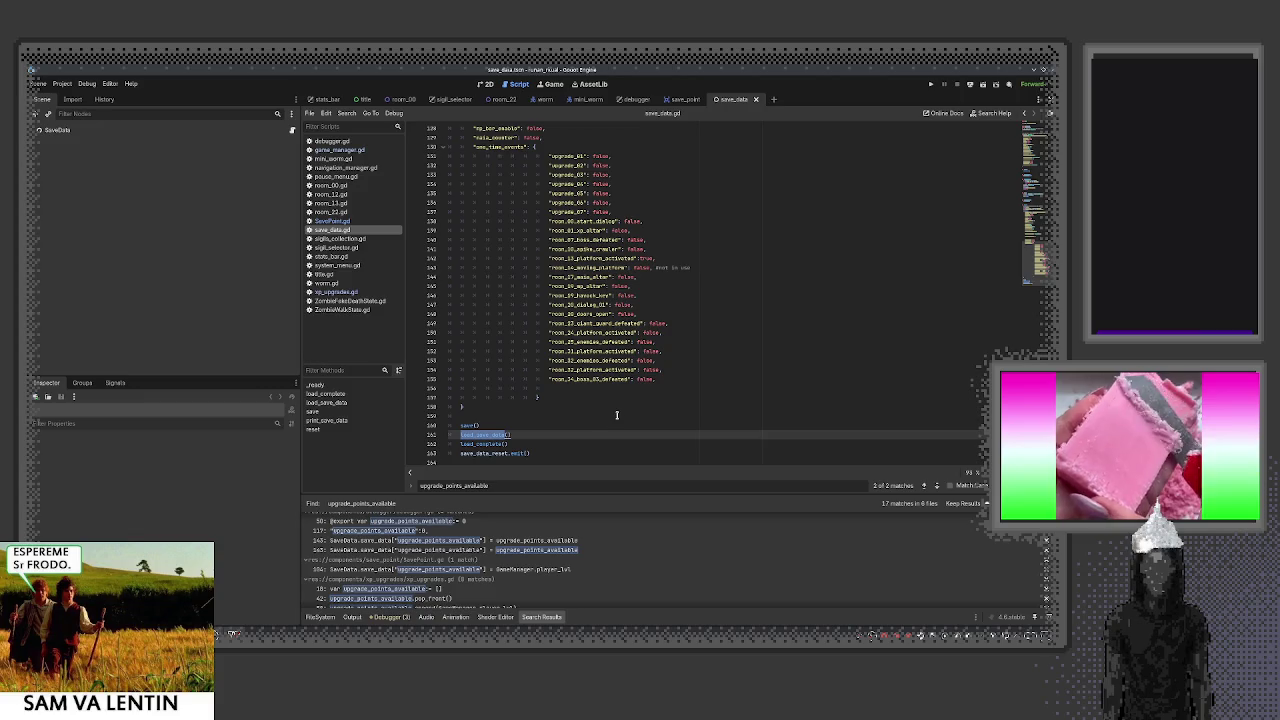
scroll(600, 418, "up", 15)
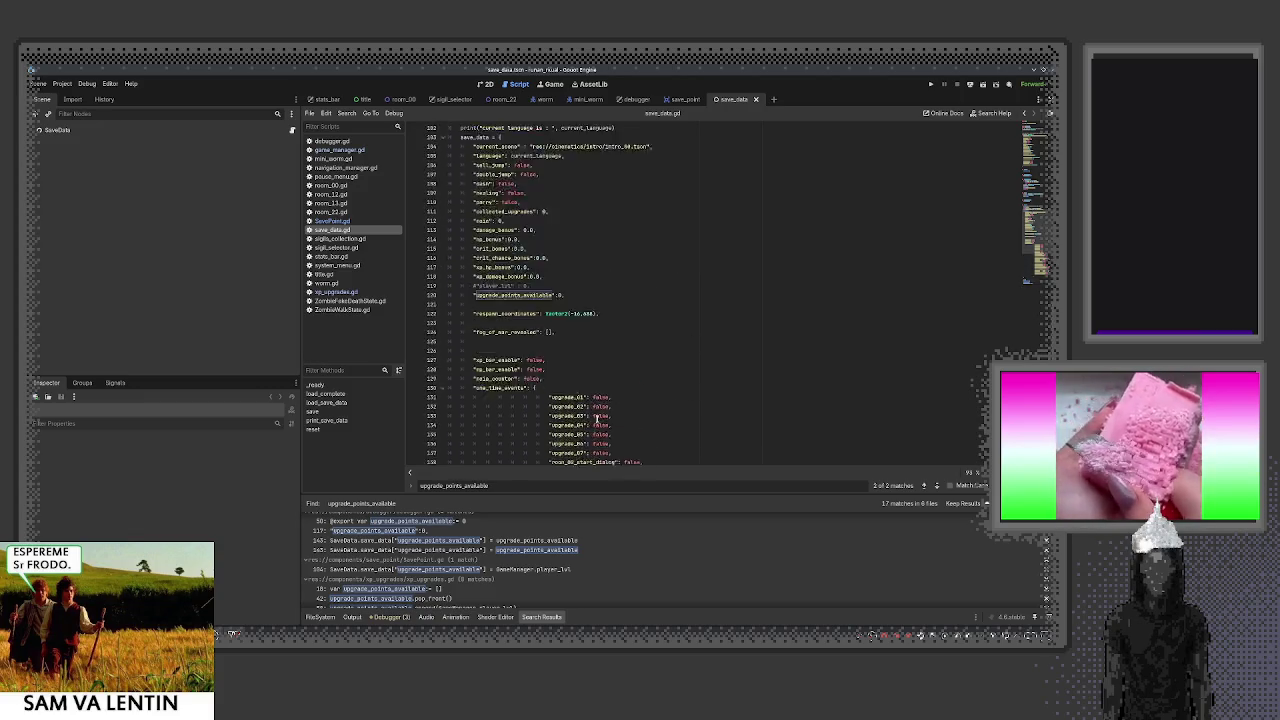
scroll(596, 418, "up", 6)
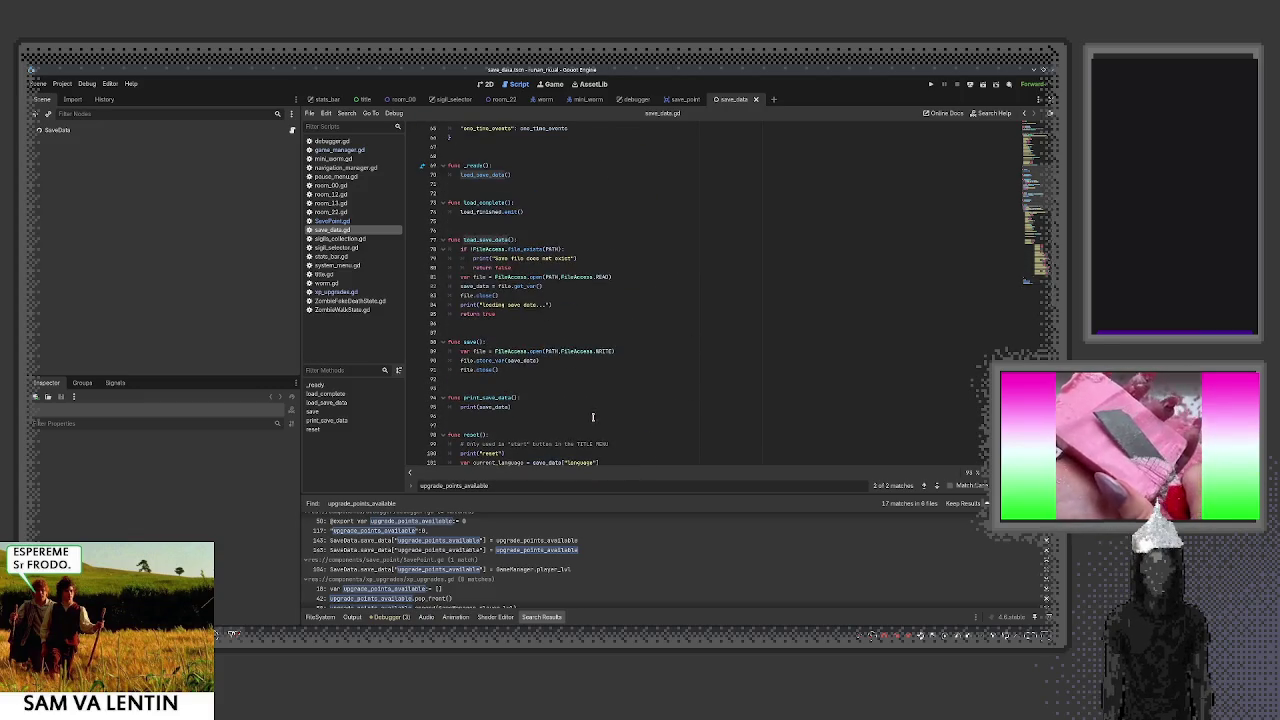
double_click(487, 241)
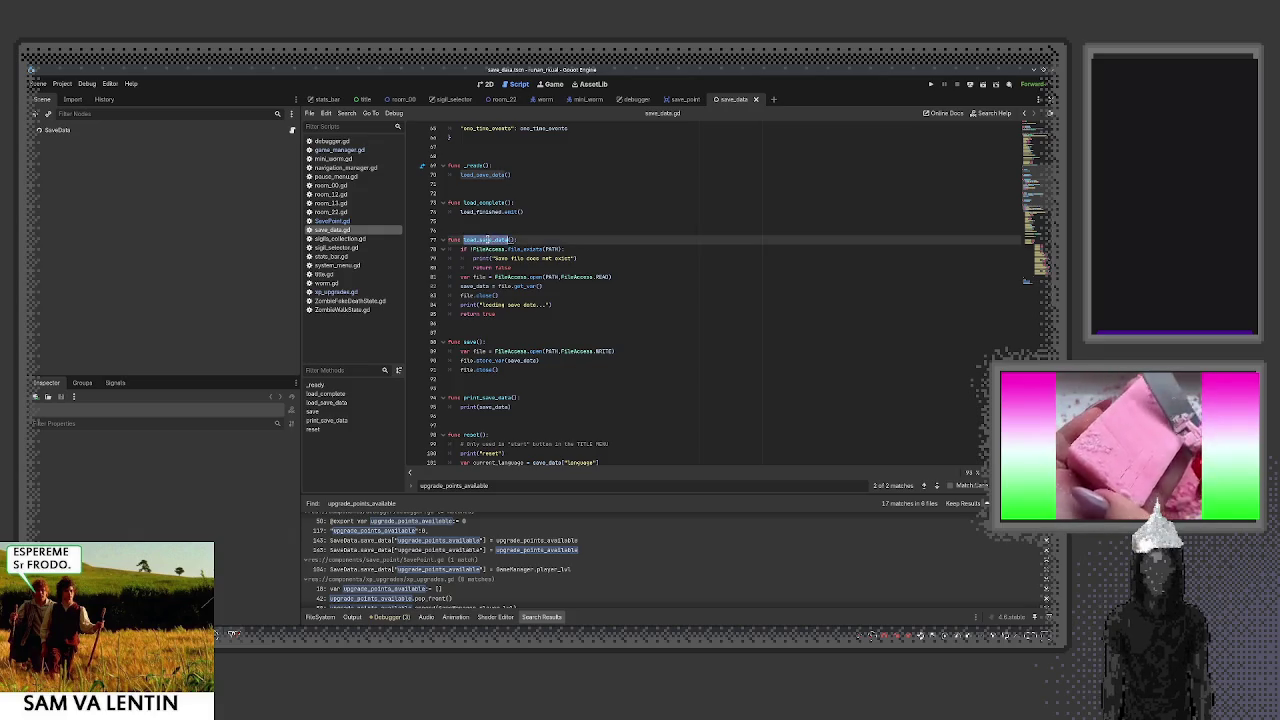
right_click(493, 242)
left_click(508, 279)
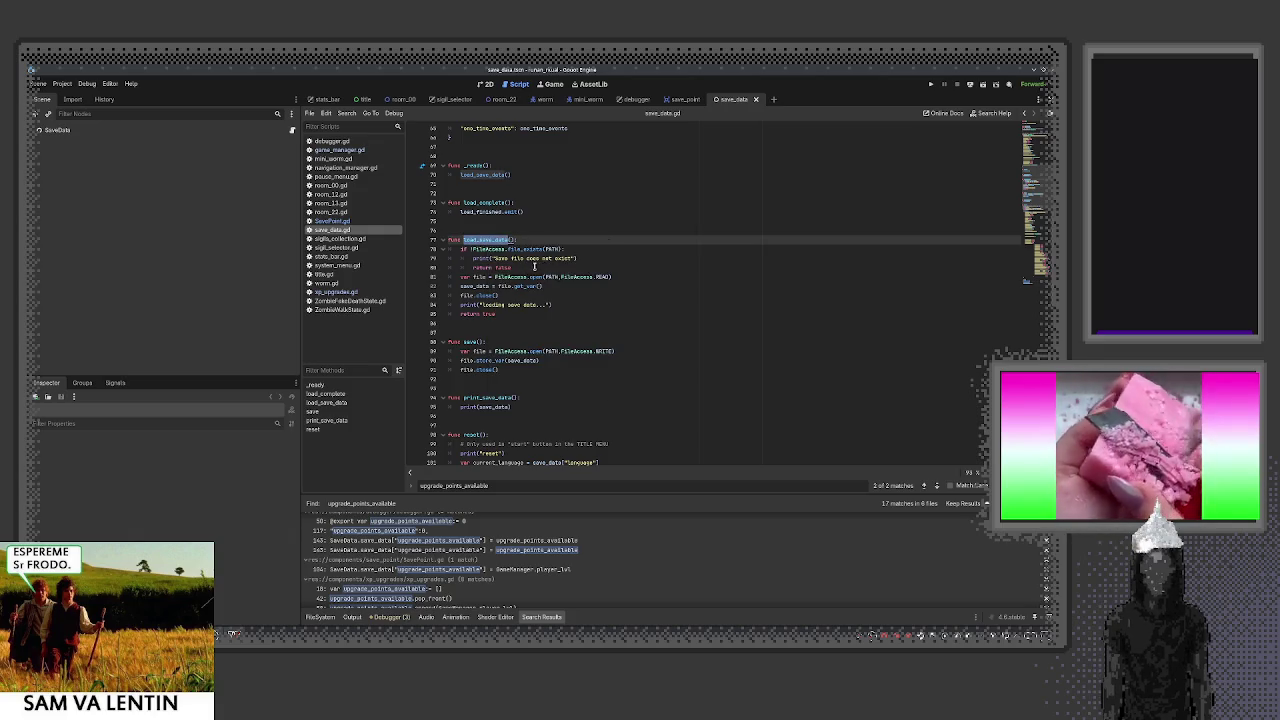
Search all project files for load_save_data, enlarge the results, and inspect the _ready() call
key("ctrl+shift+f")
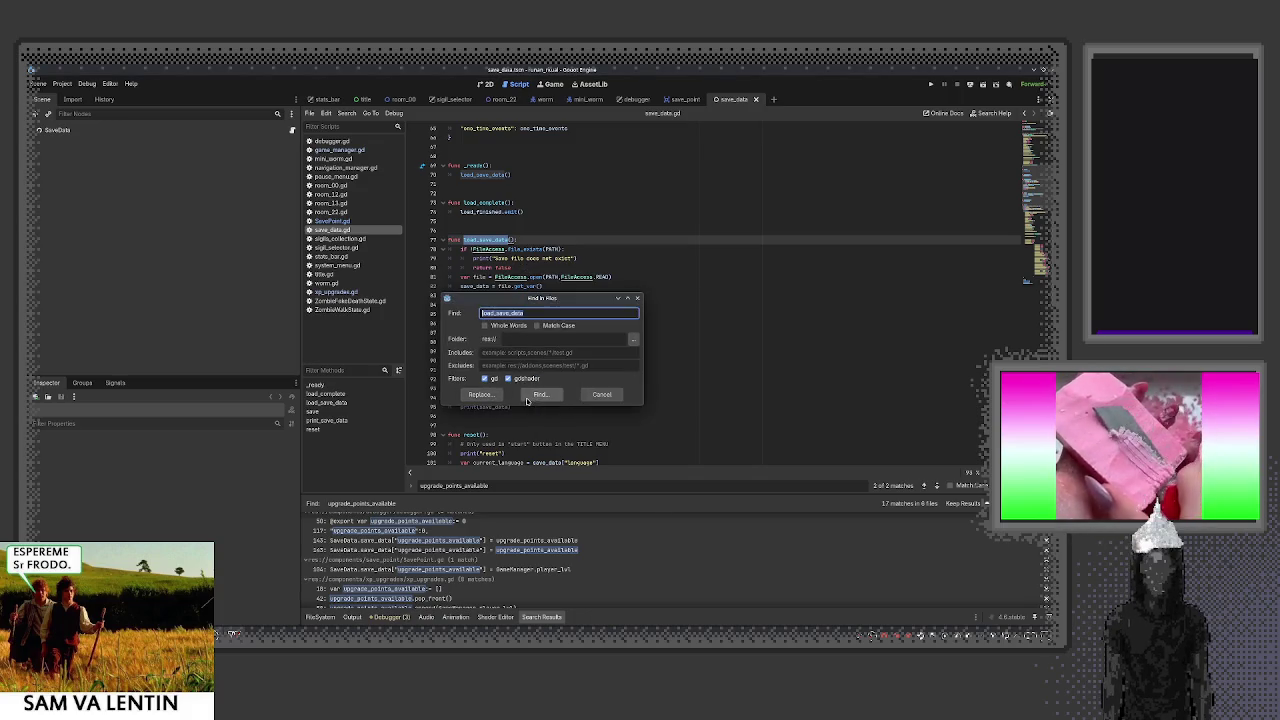
left_click(532, 398)
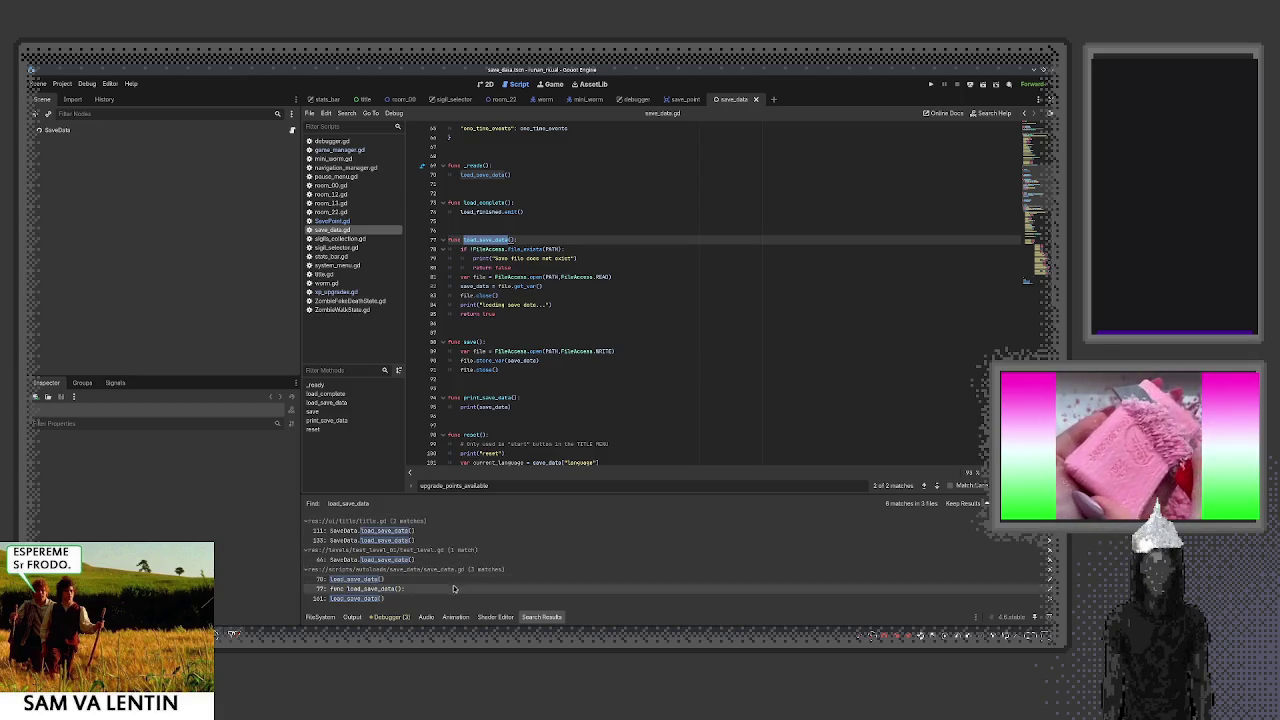
left_click_drag(455, 494, 460, 412)
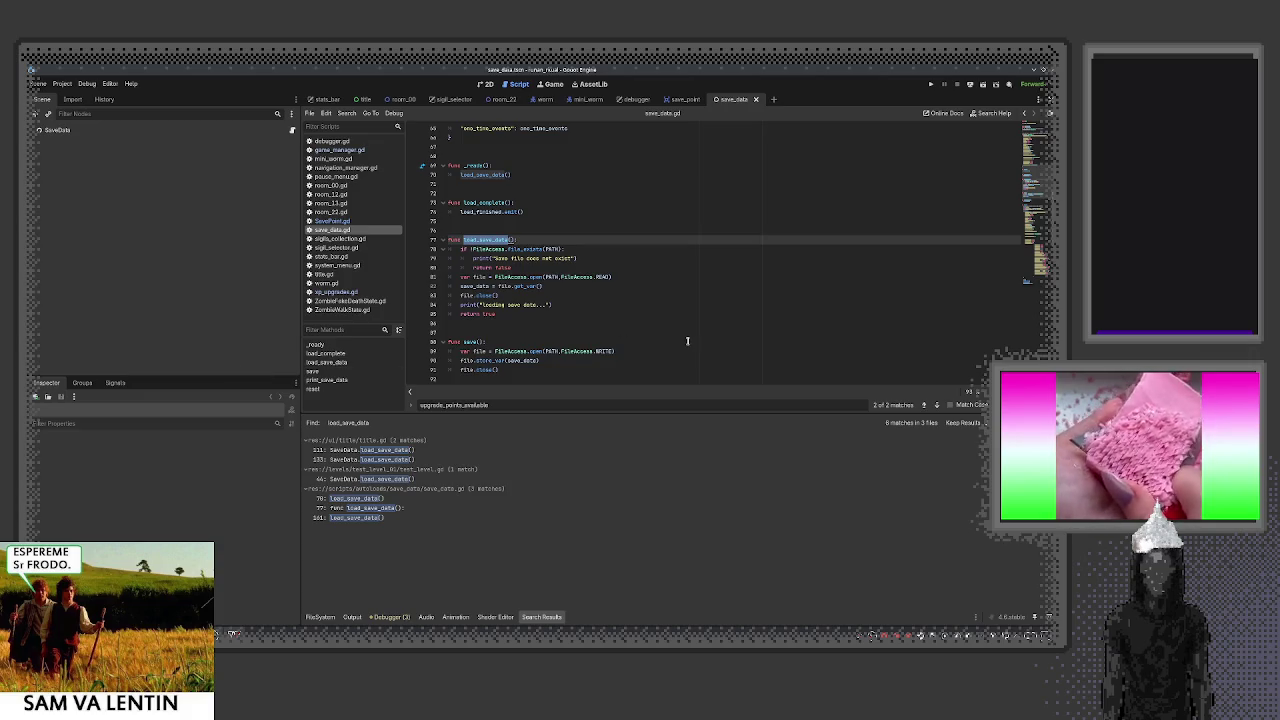
scroll(549, 196, "up", 2)
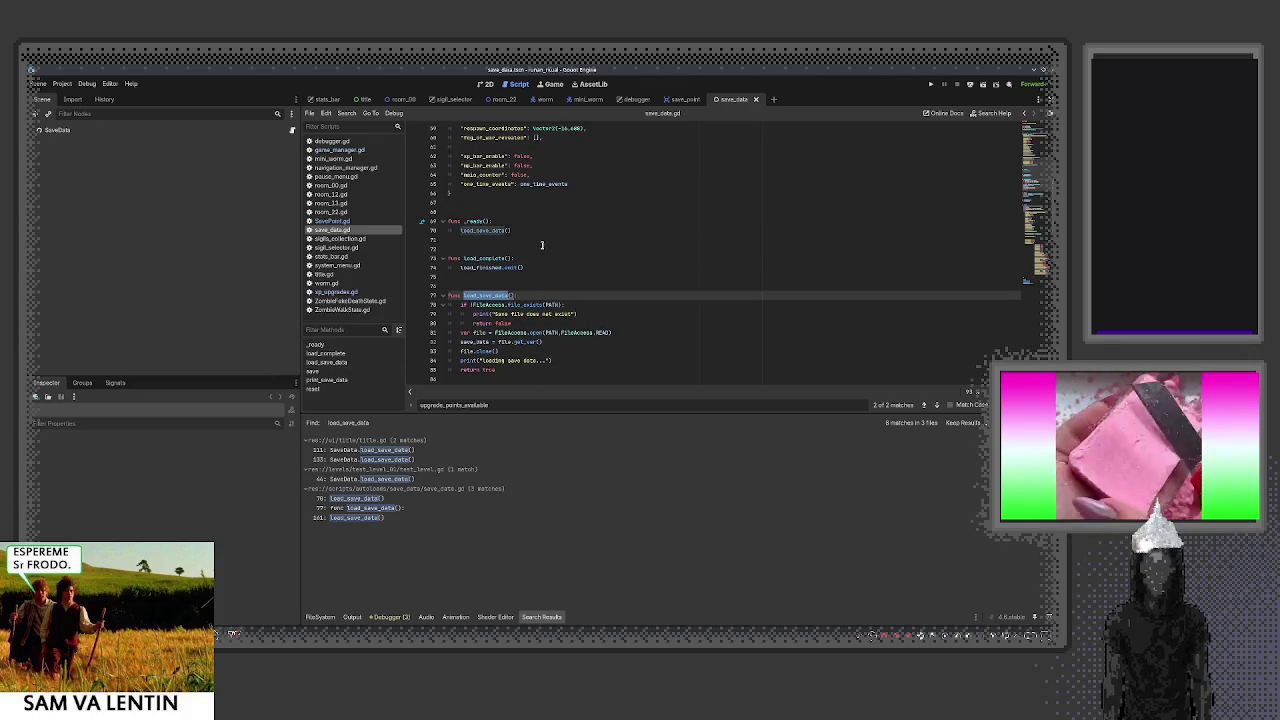
left_click_drag(542, 243, 426, 222)
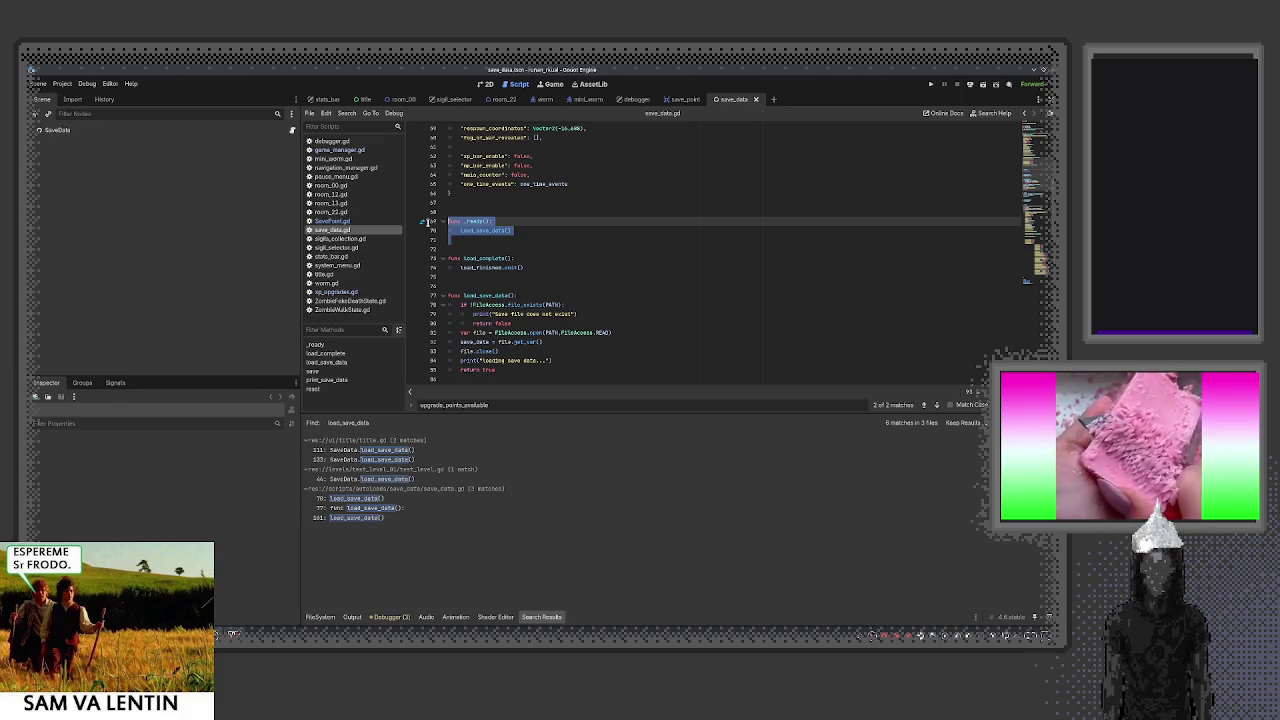
double_click(490, 231)
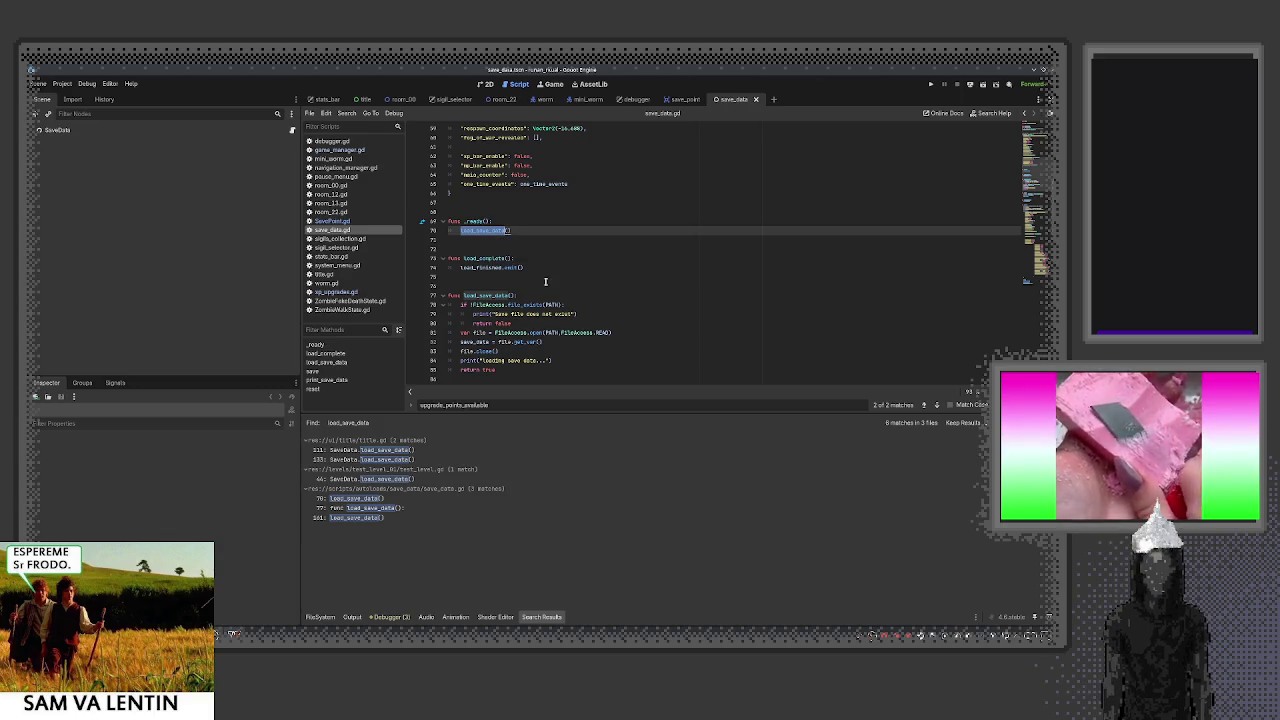
scroll(545, 284, "down", 3)
scroll(545, 284, "down", 1)
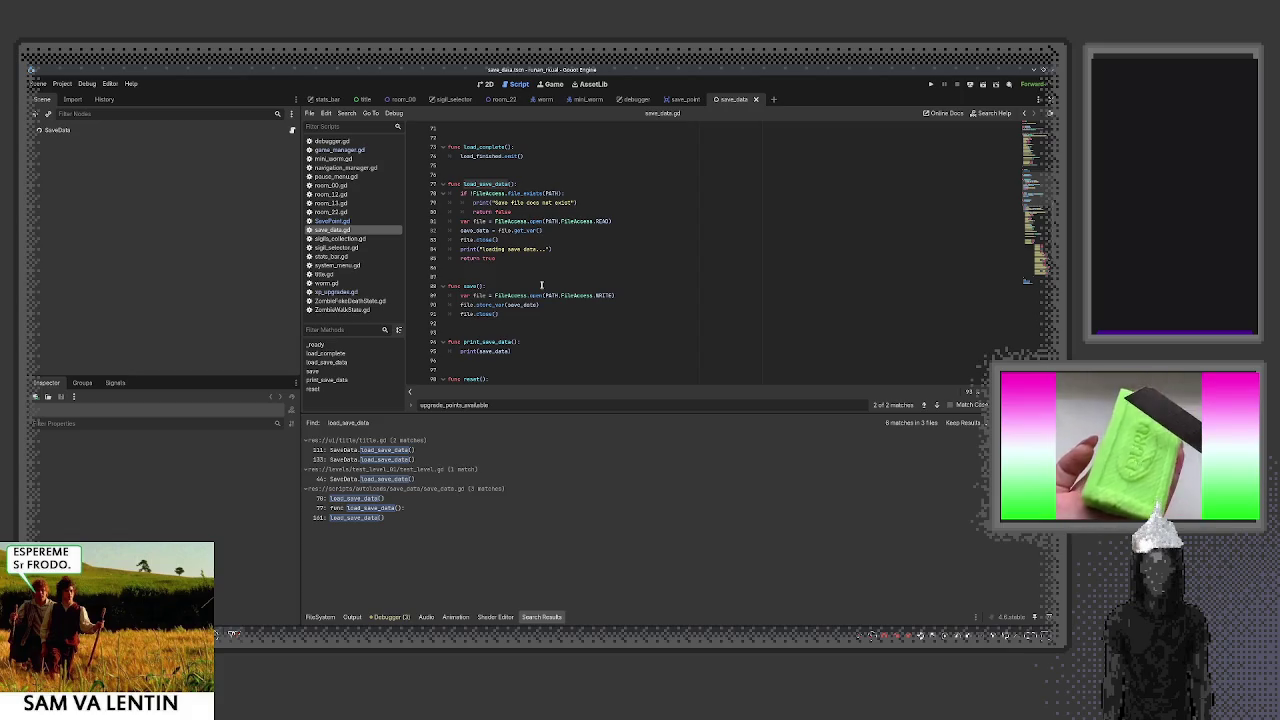
Select player_lvl on line 64 of game_manager.gd and search the project for it (24 matches)
left_click(340, 150)
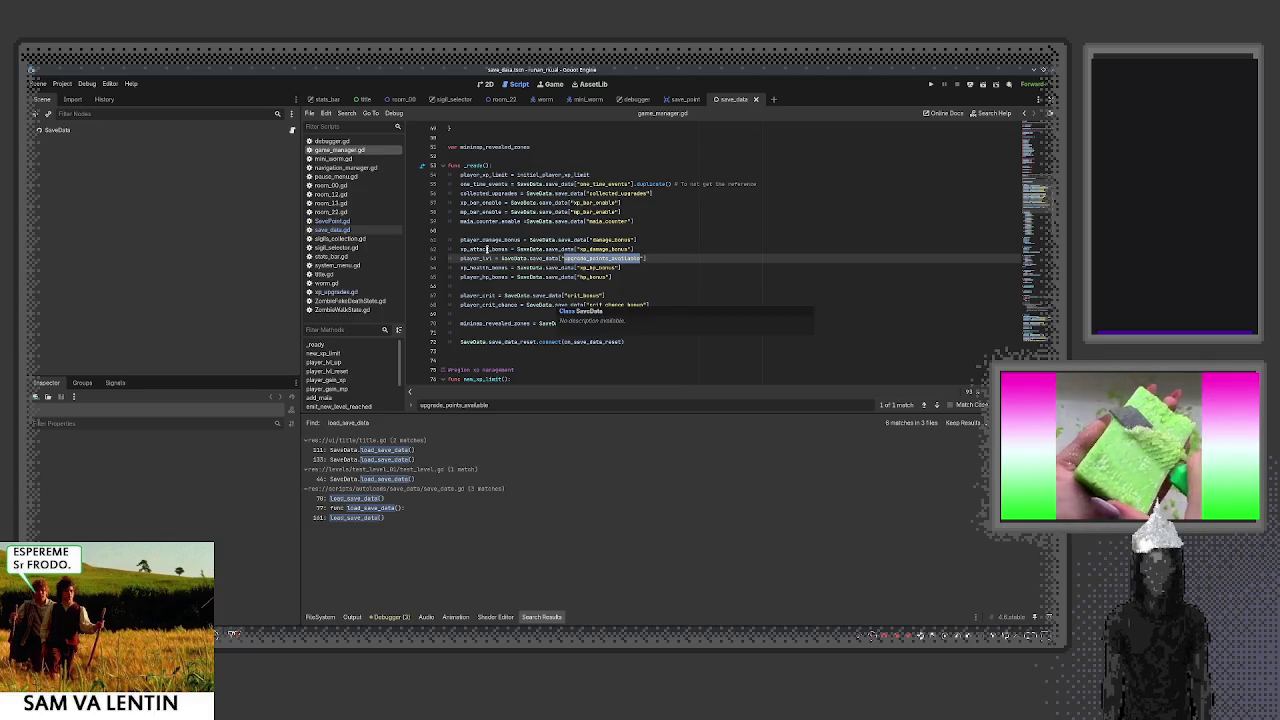
double_click(476, 258)
left_click_drag(656, 258, 500, 258)
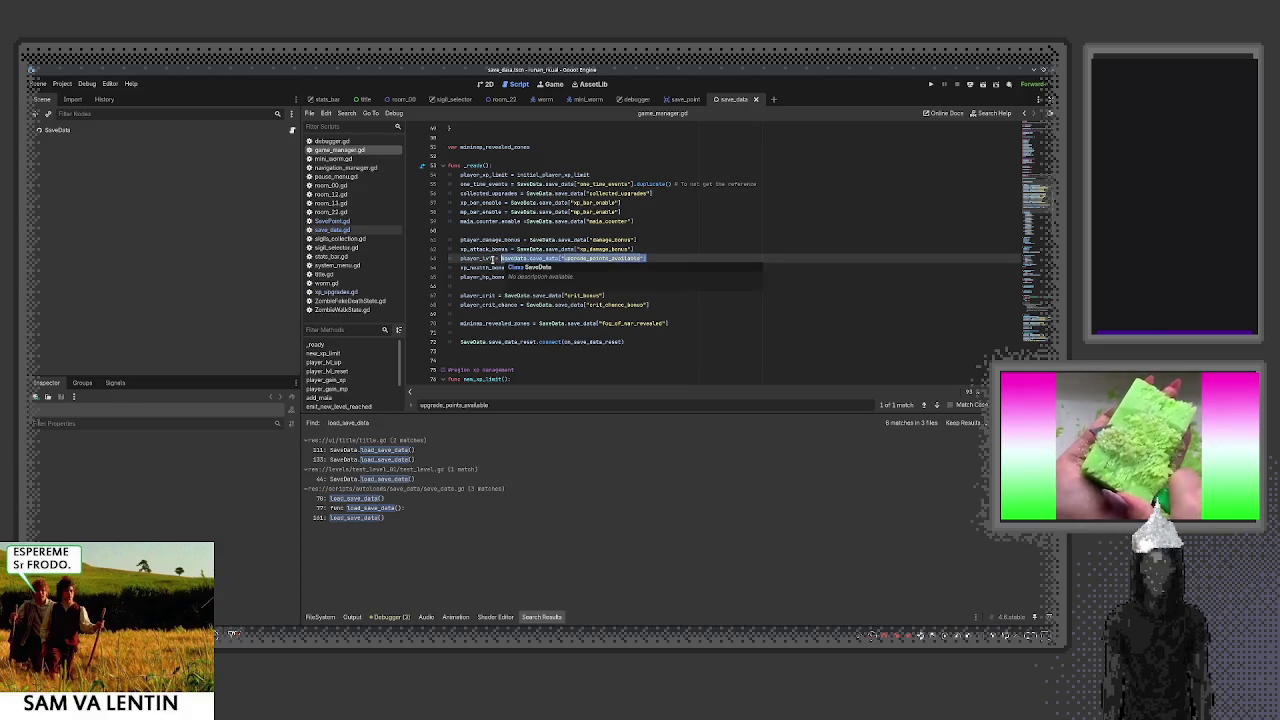
double_click(478, 259)
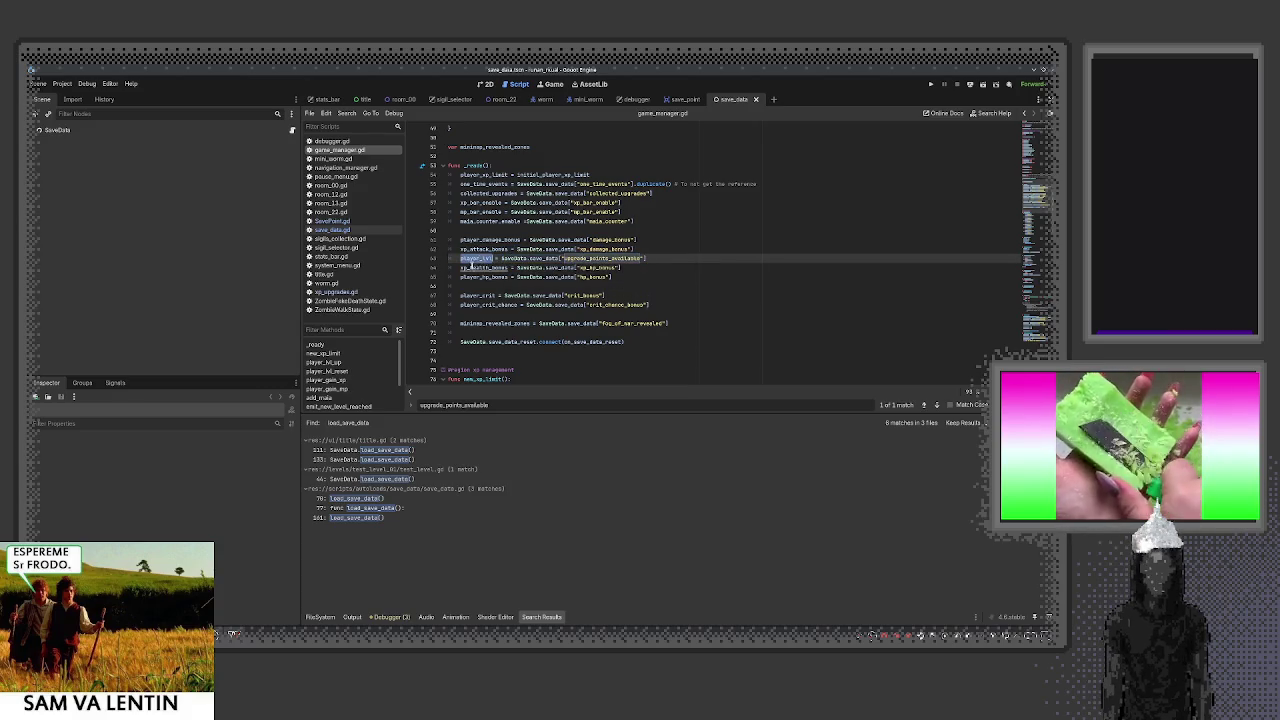
key("ctrl+shift+f")
left_click(545, 395)
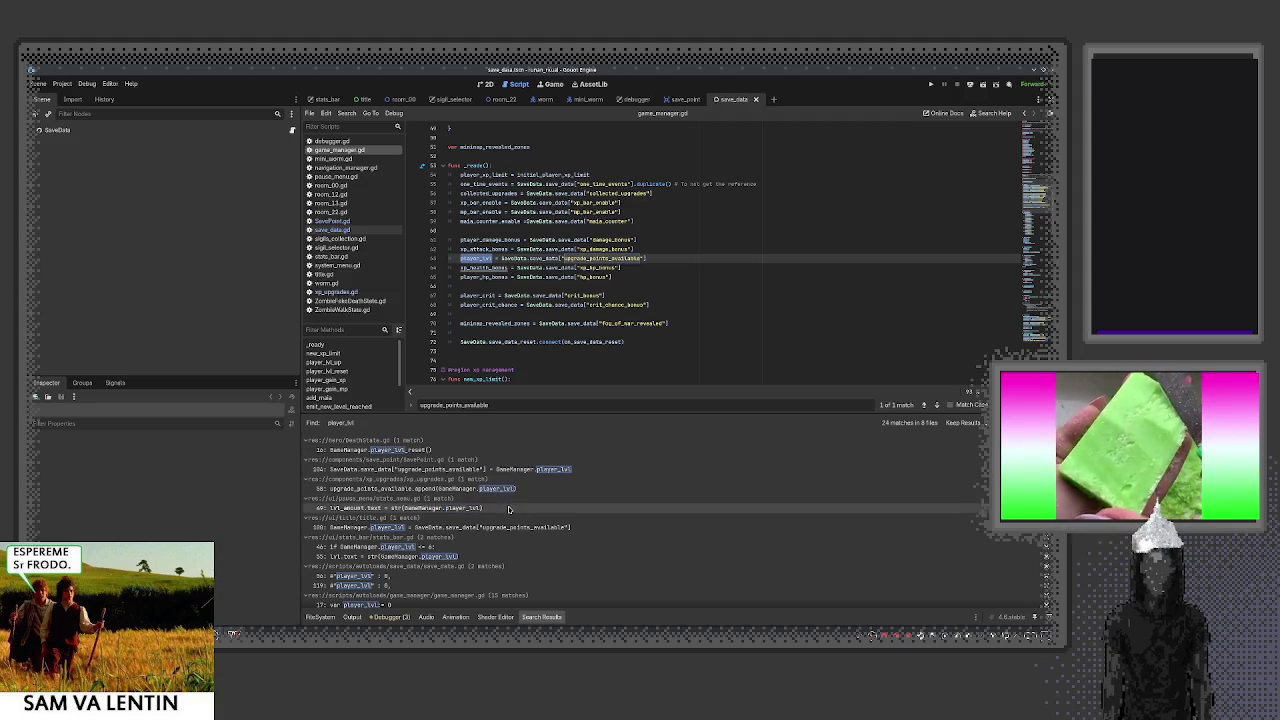
scroll(509, 509, "down", 5)
scroll(506, 510, "up", 3)
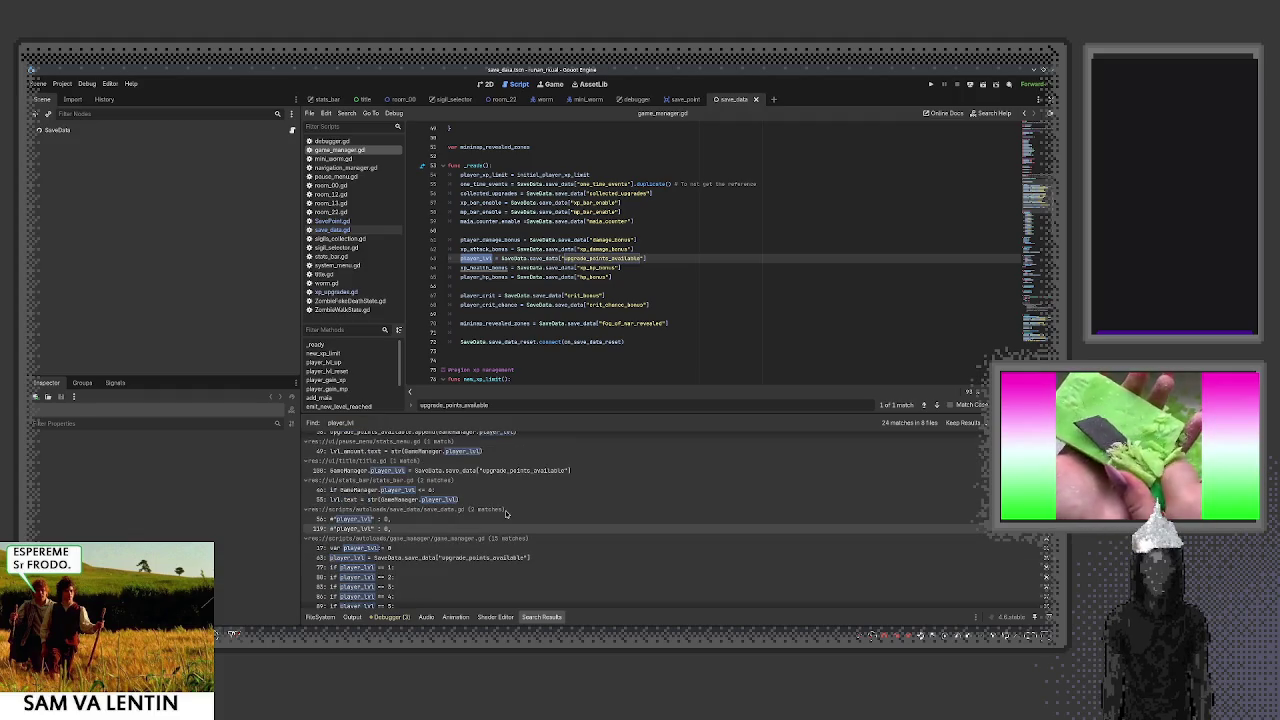
left_click(600, 323)
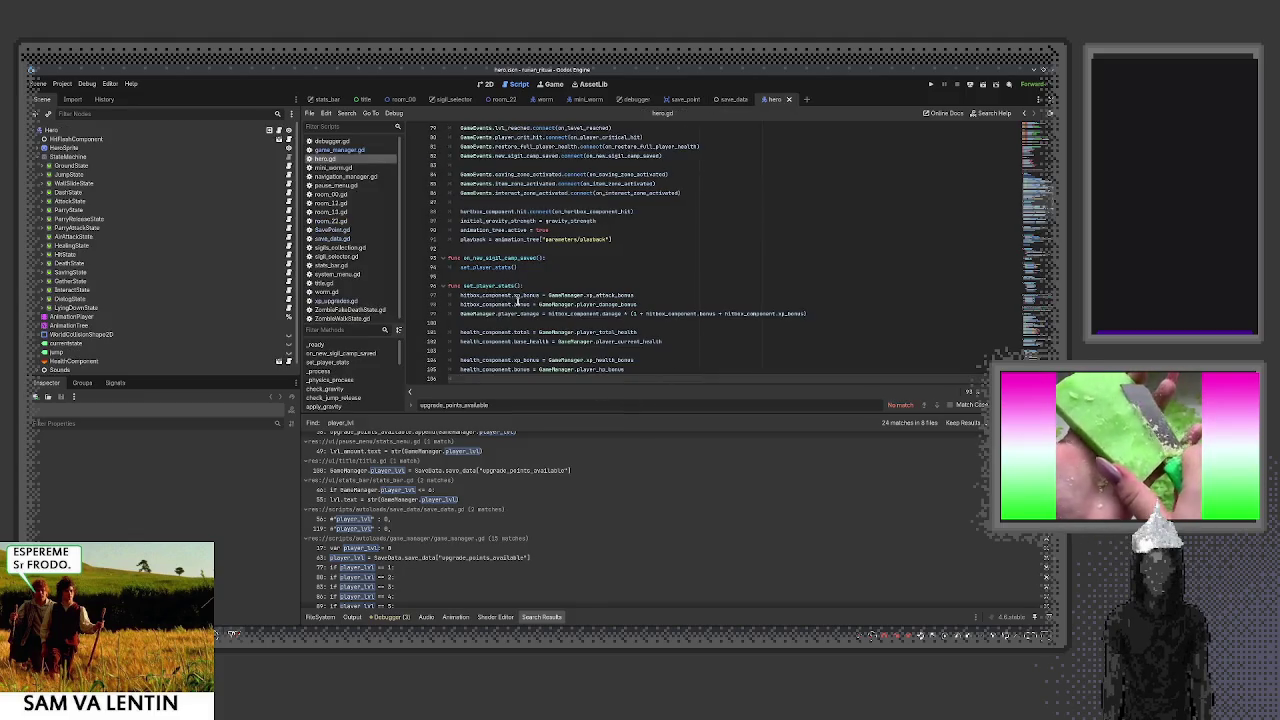
Select set_player_stats in hero.gd, read through the rest of the script, and open Quick Open Scene
left_click(490, 286)
double_click(490, 286)
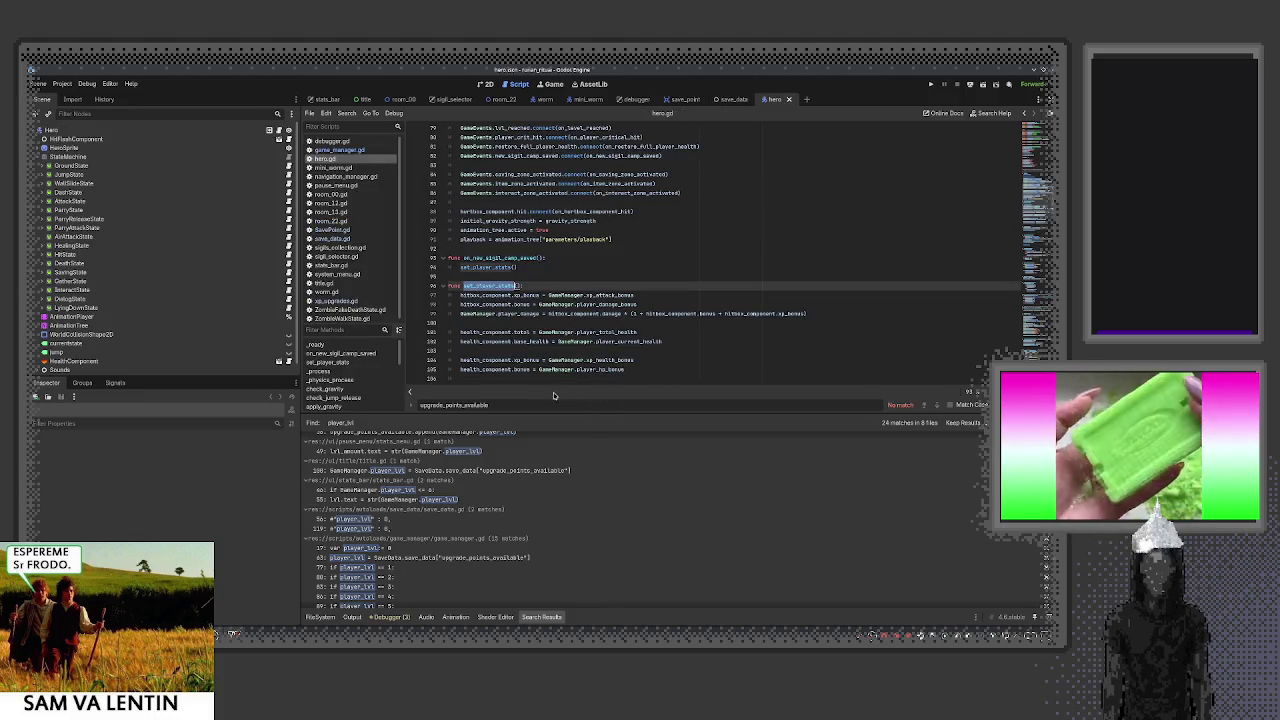
left_click_drag(549, 412, 570, 524)
scroll(578, 440, "down", 2)
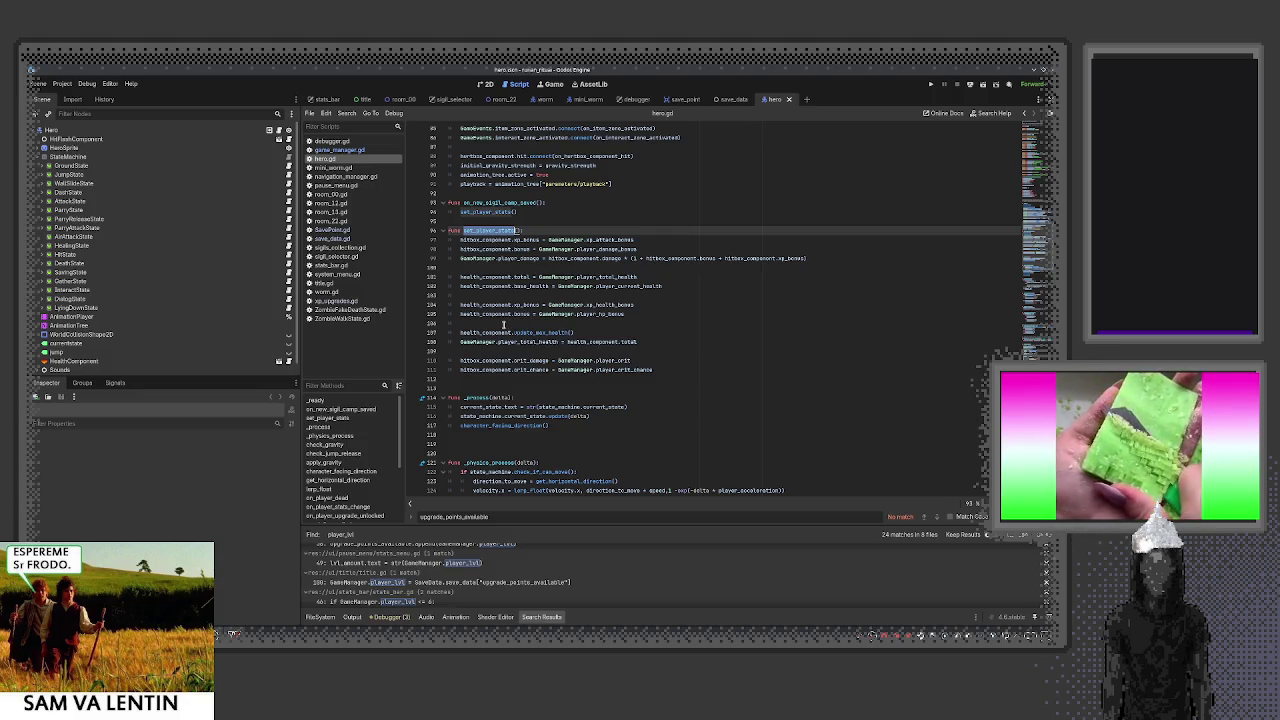
scroll(493, 328, "up", 10)
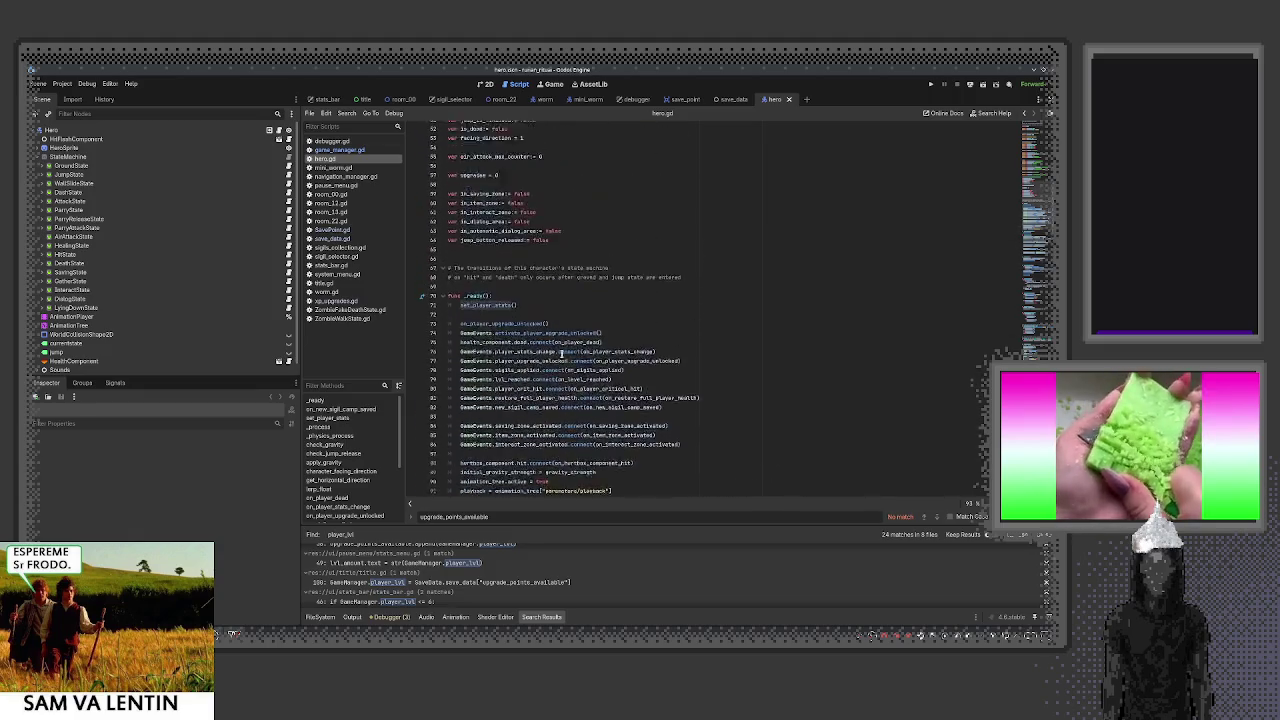
scroll(562, 352, "up", 15)
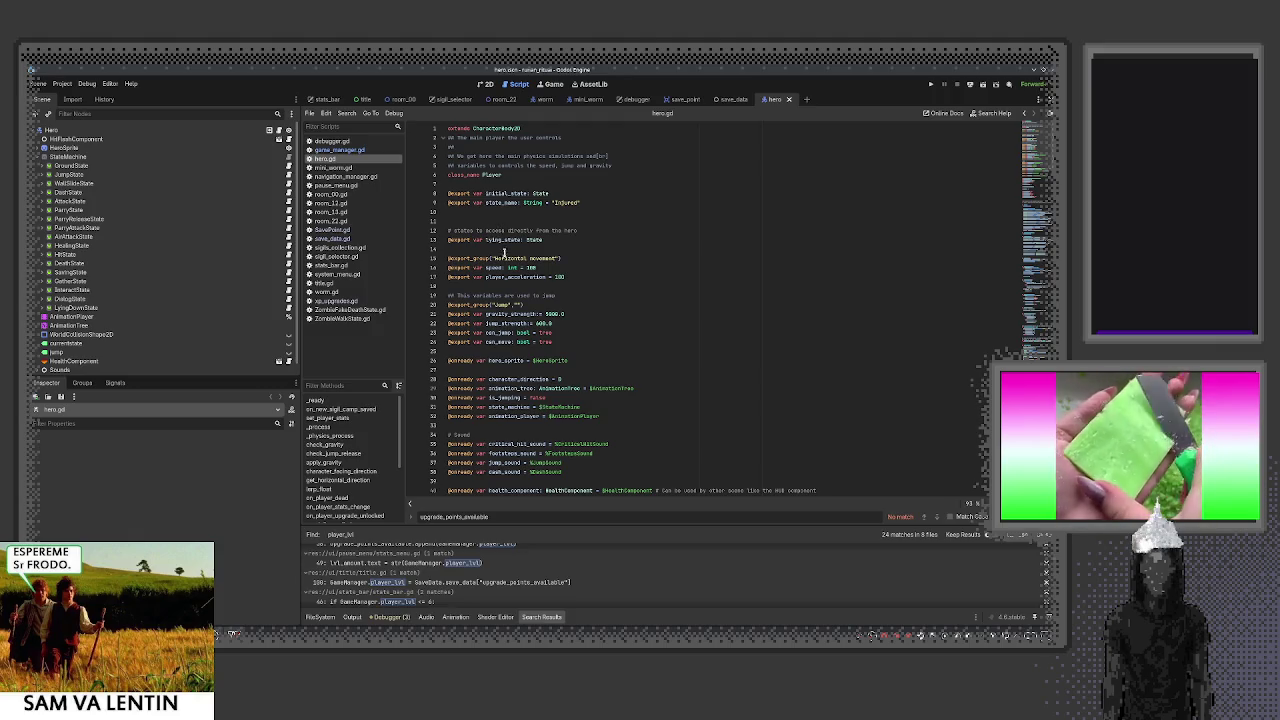
scroll(500, 255, "down", 2)
scroll(500, 335, "down", 3)
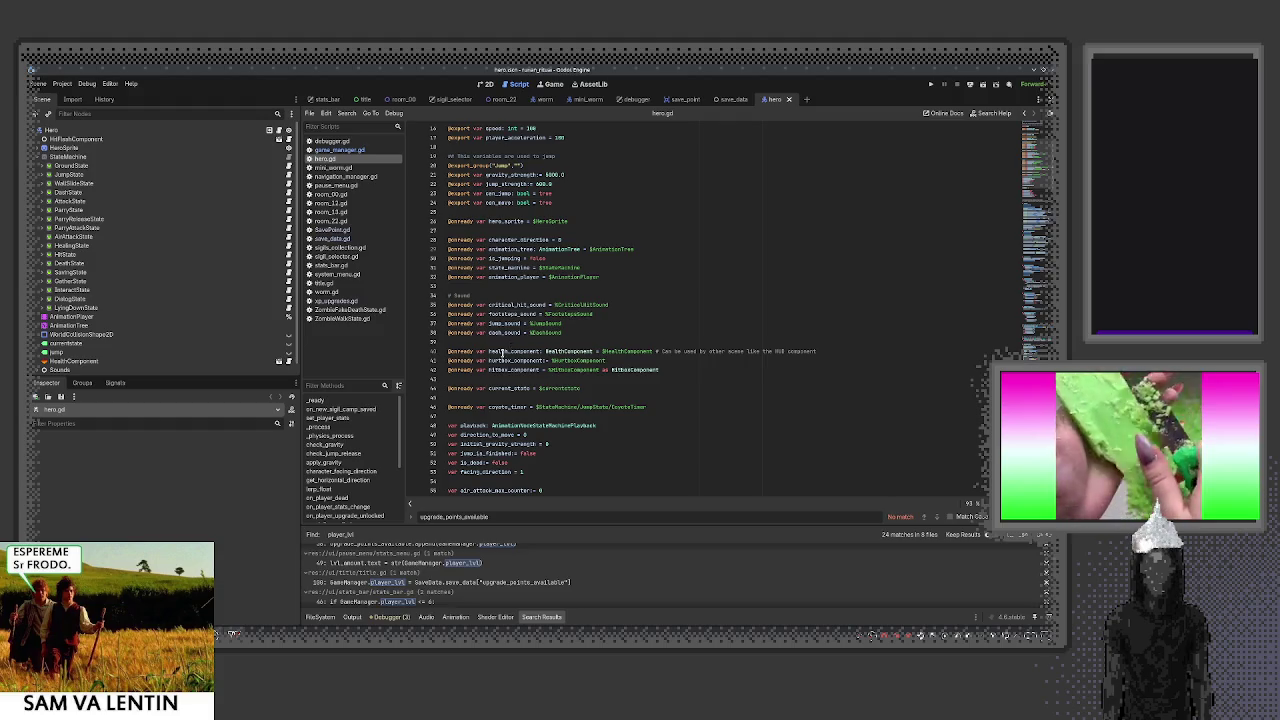
scroll(500, 400, "down", 7)
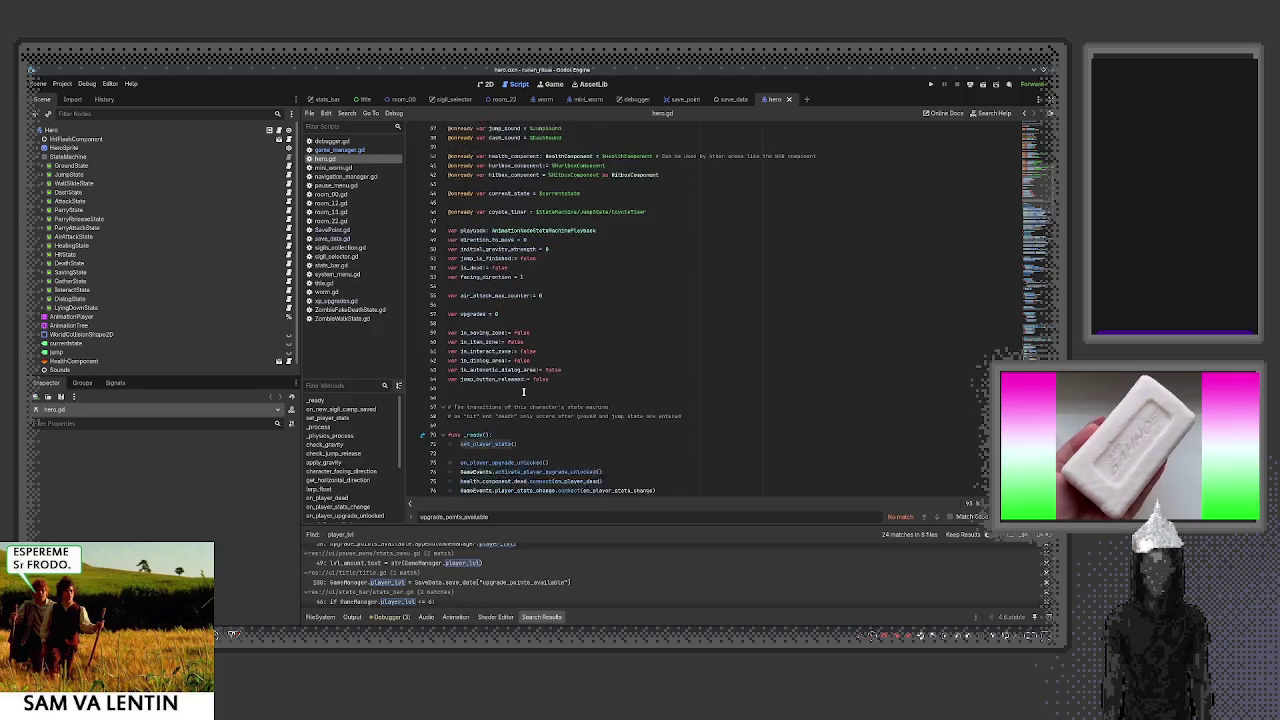
scroll(523, 392, "down", 11)
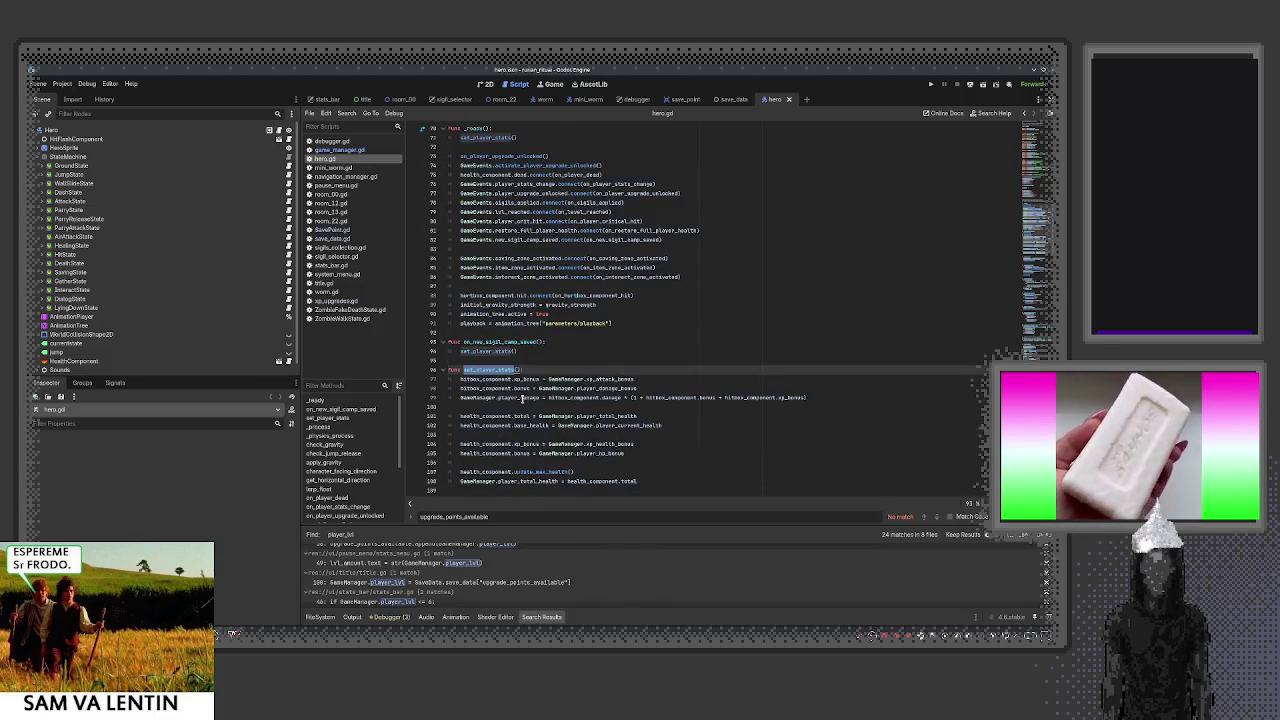
scroll(509, 430, "down", 2)
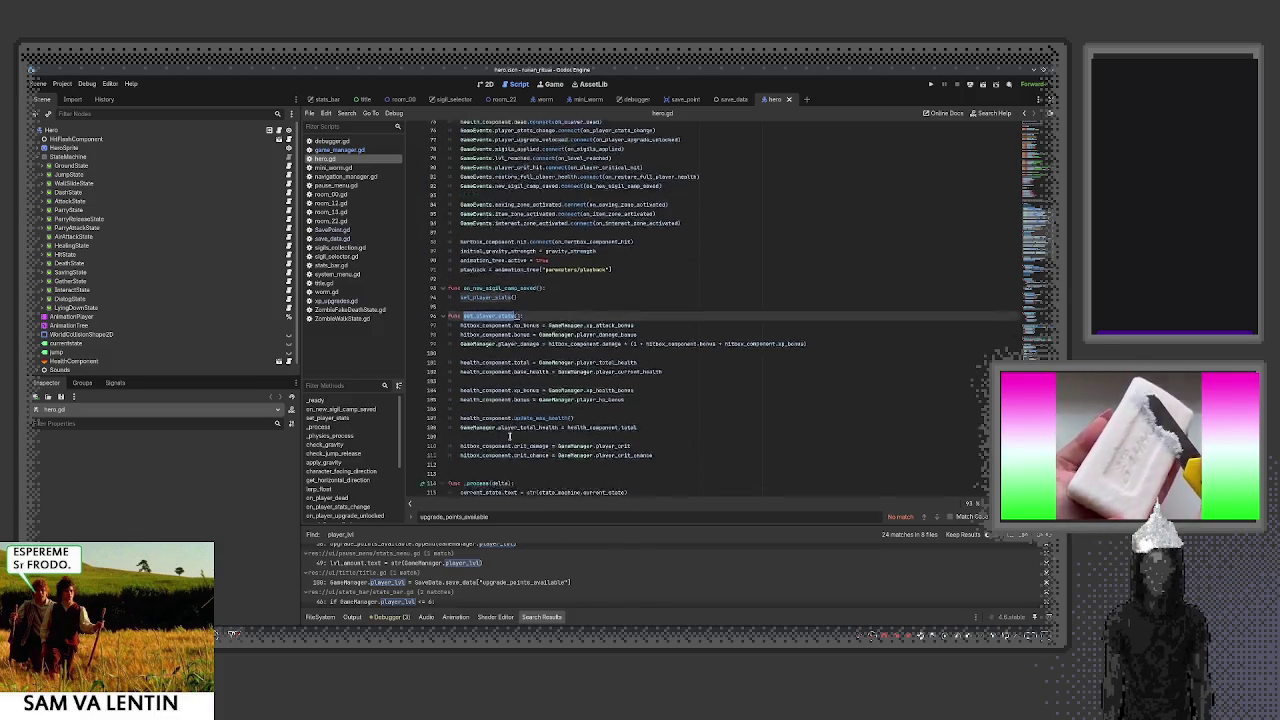
scroll(509, 436, "down", 1)
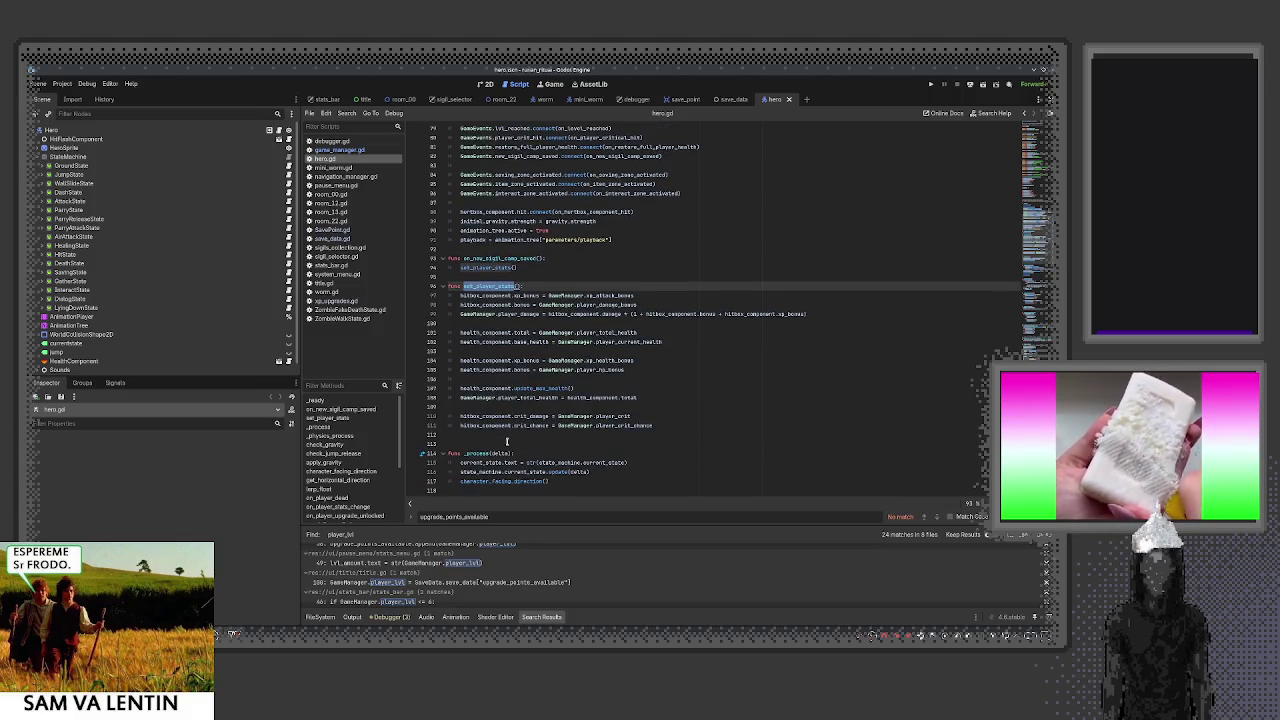
scroll(508, 444, "down", 6)
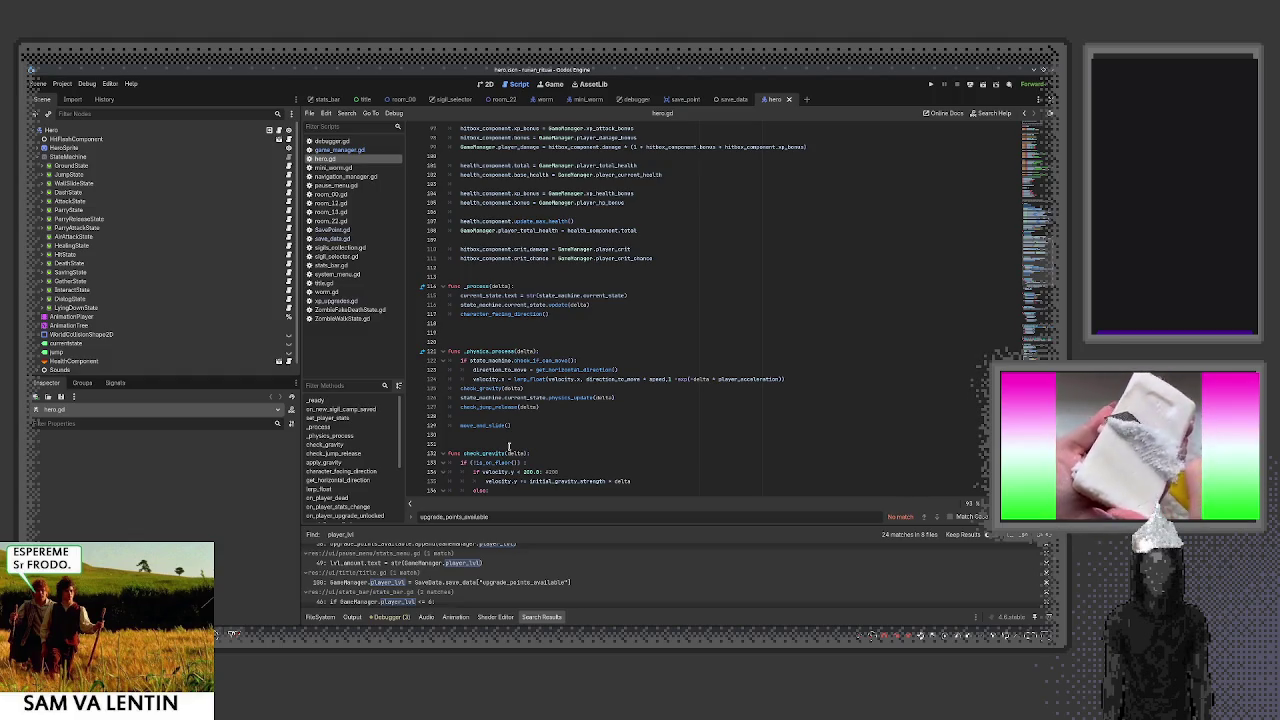
scroll(508, 444, "down", 6)
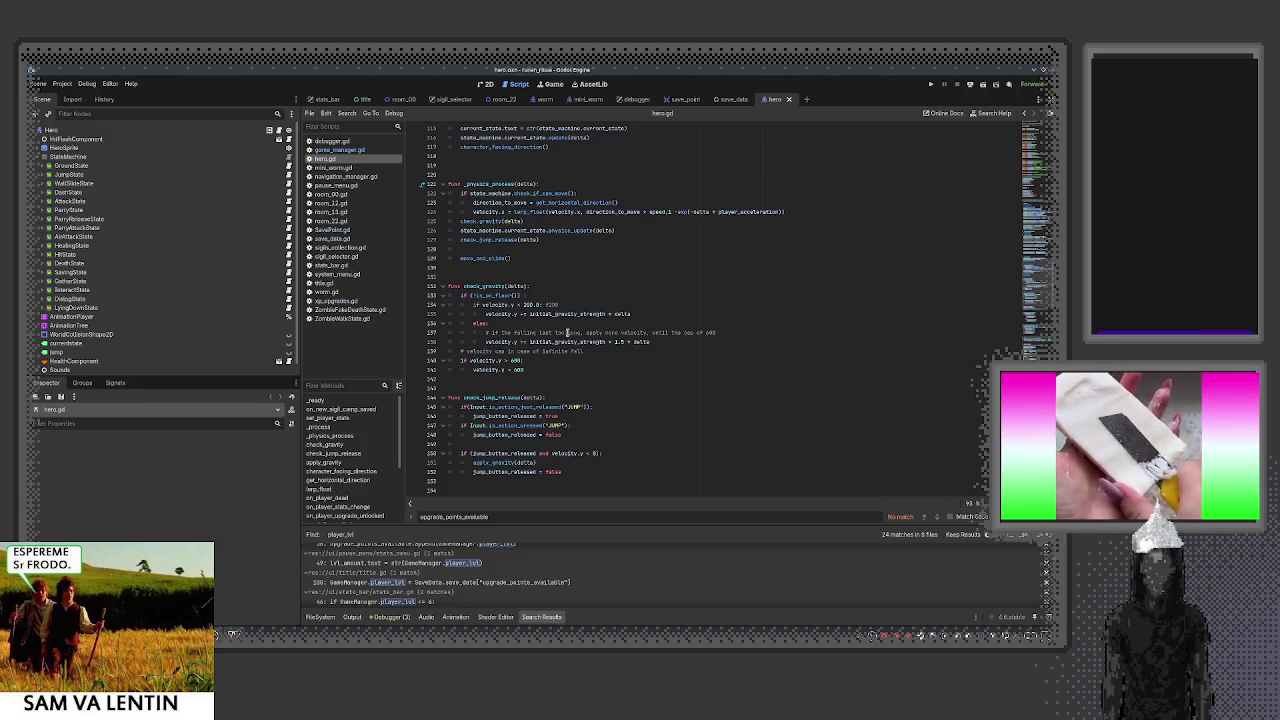
key("ctrl+shift+o")
Open pause_menu.tscn by entering 'pause' in the scene finder
type("pause")
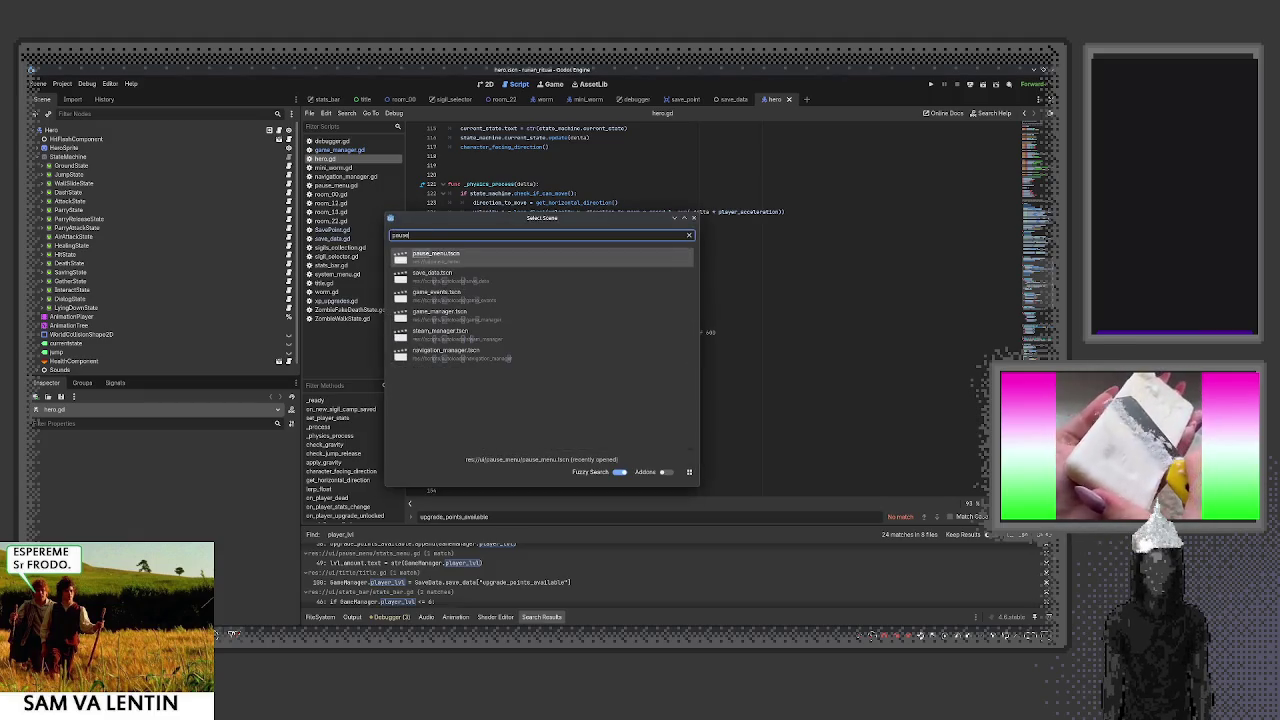
key("Return")
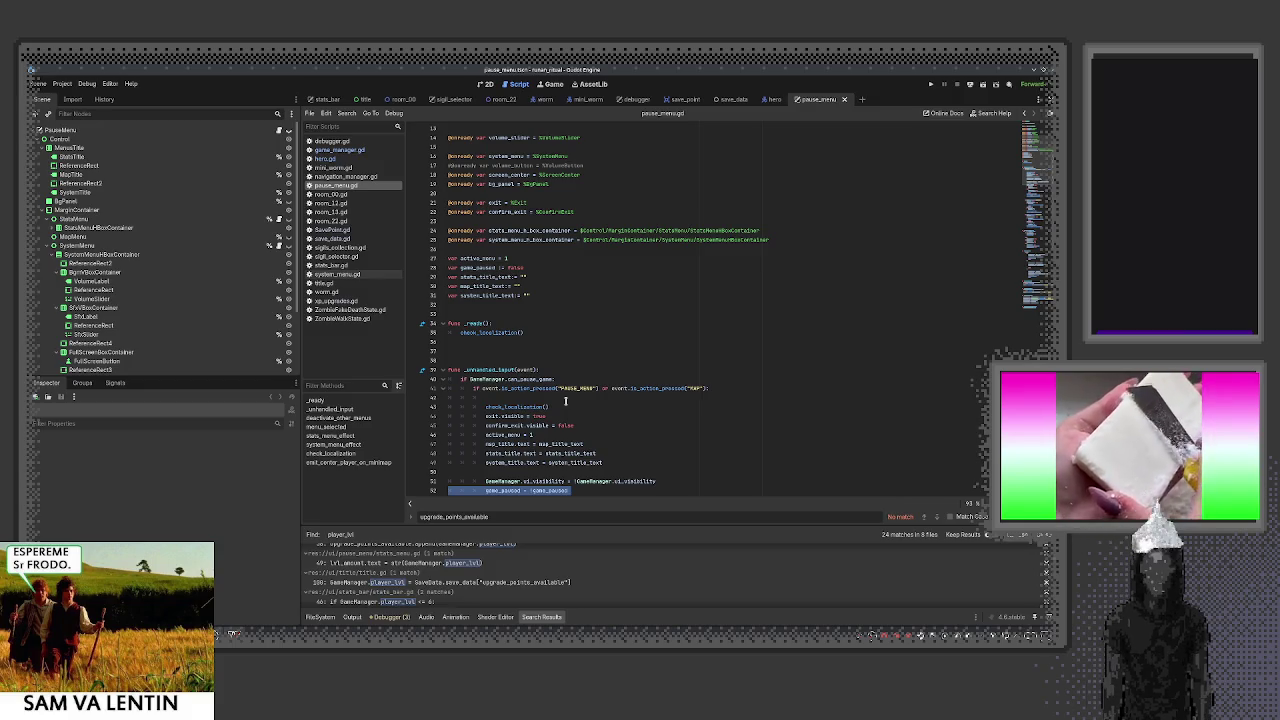
scroll(565, 401, "down", 4)
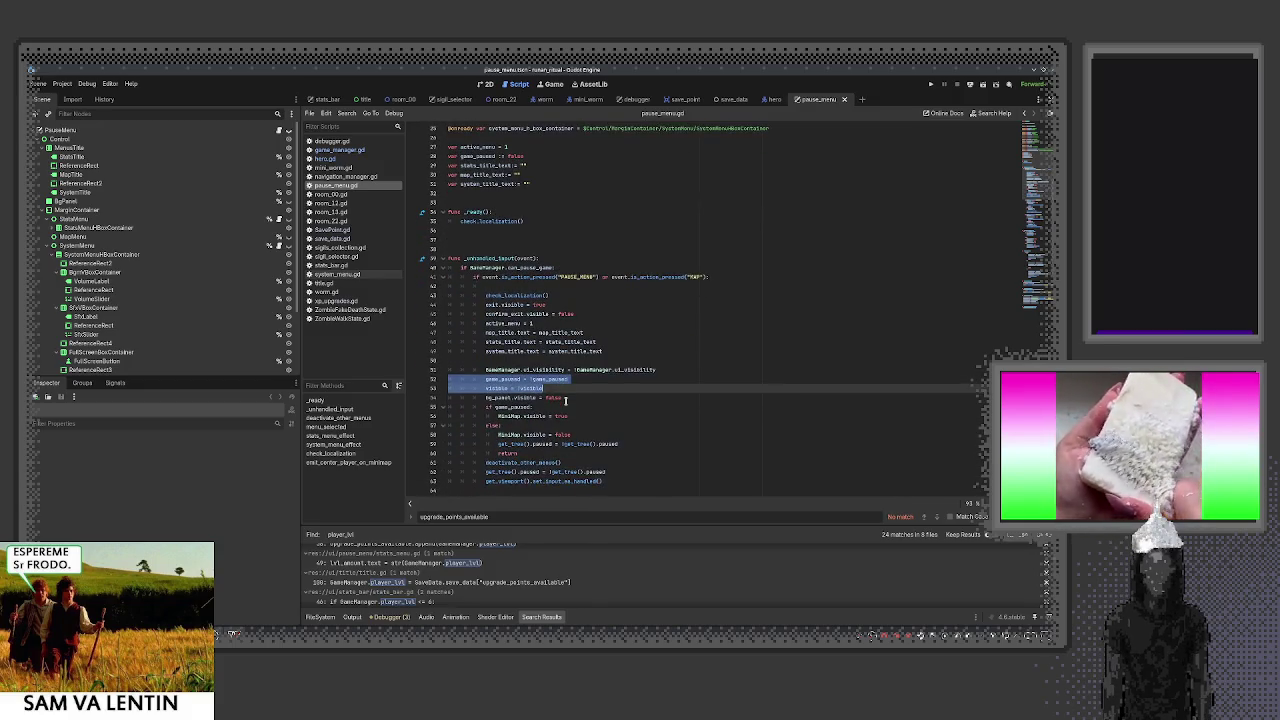
left_click(628, 404)
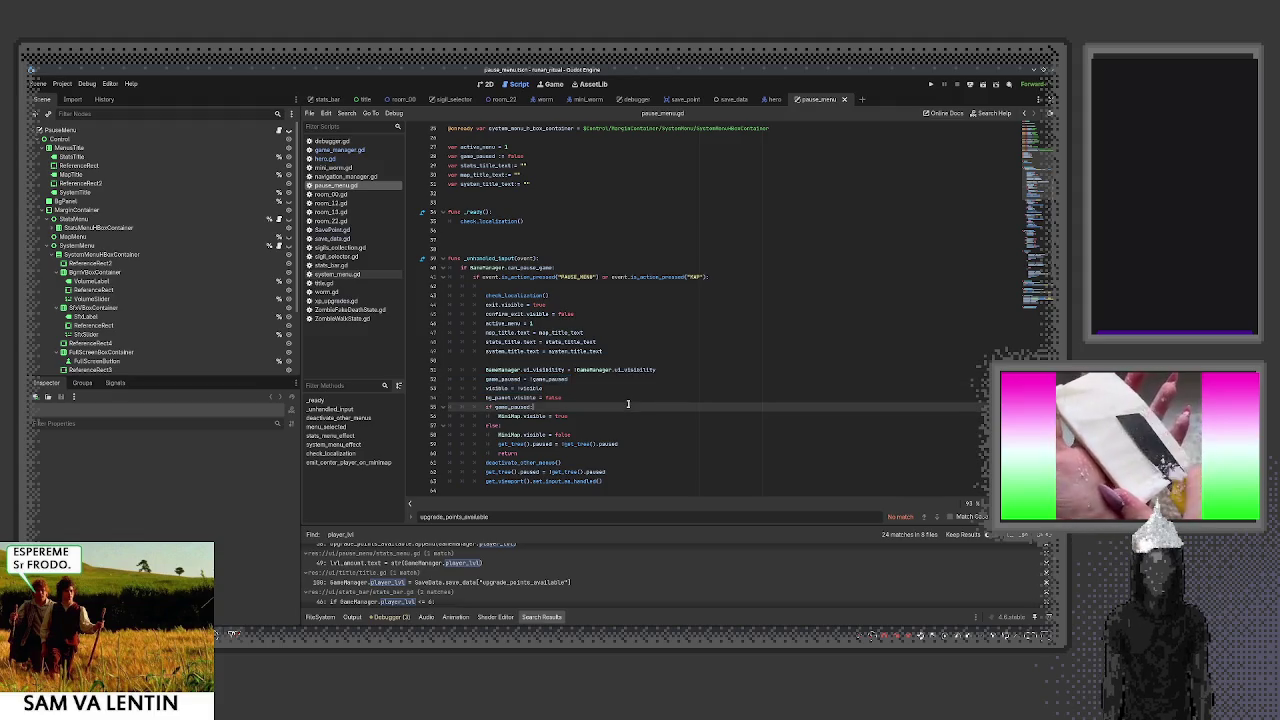
scroll(628, 404, "down", 8)
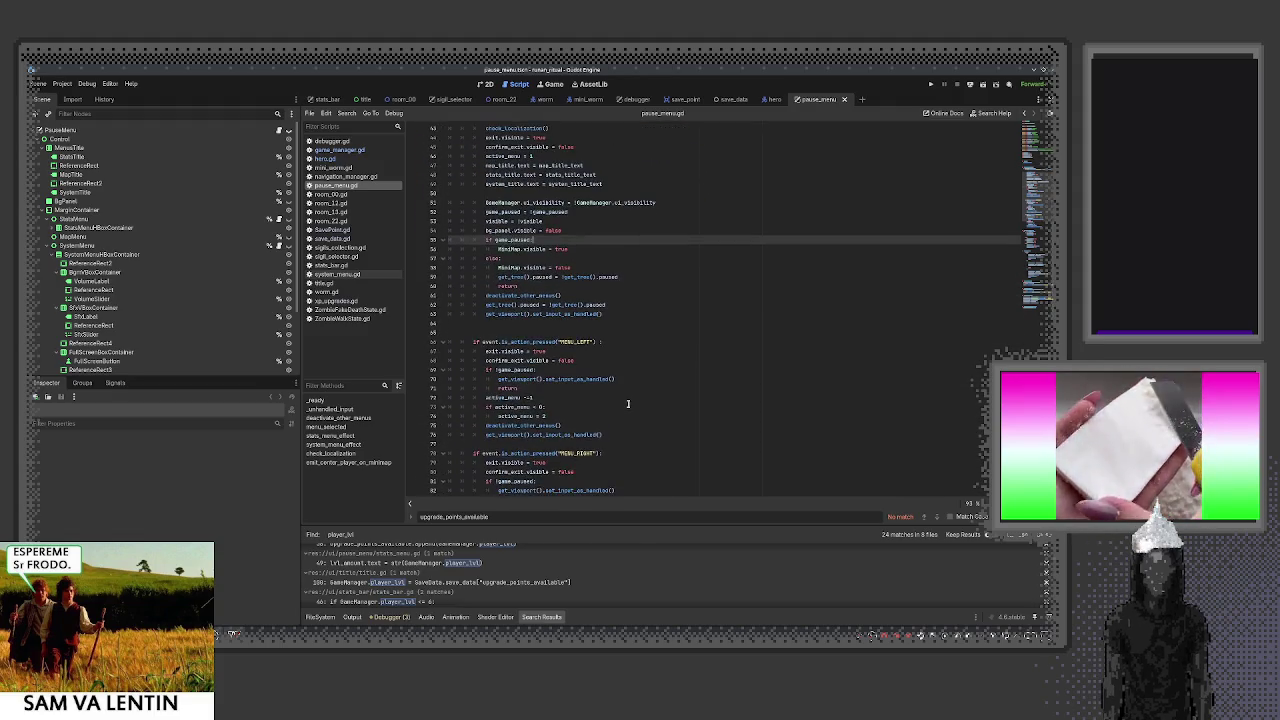
Collapse MarginContainer, TextureRect and Control in the Scene dock, then show game_manager.gd
left_click(43, 210)
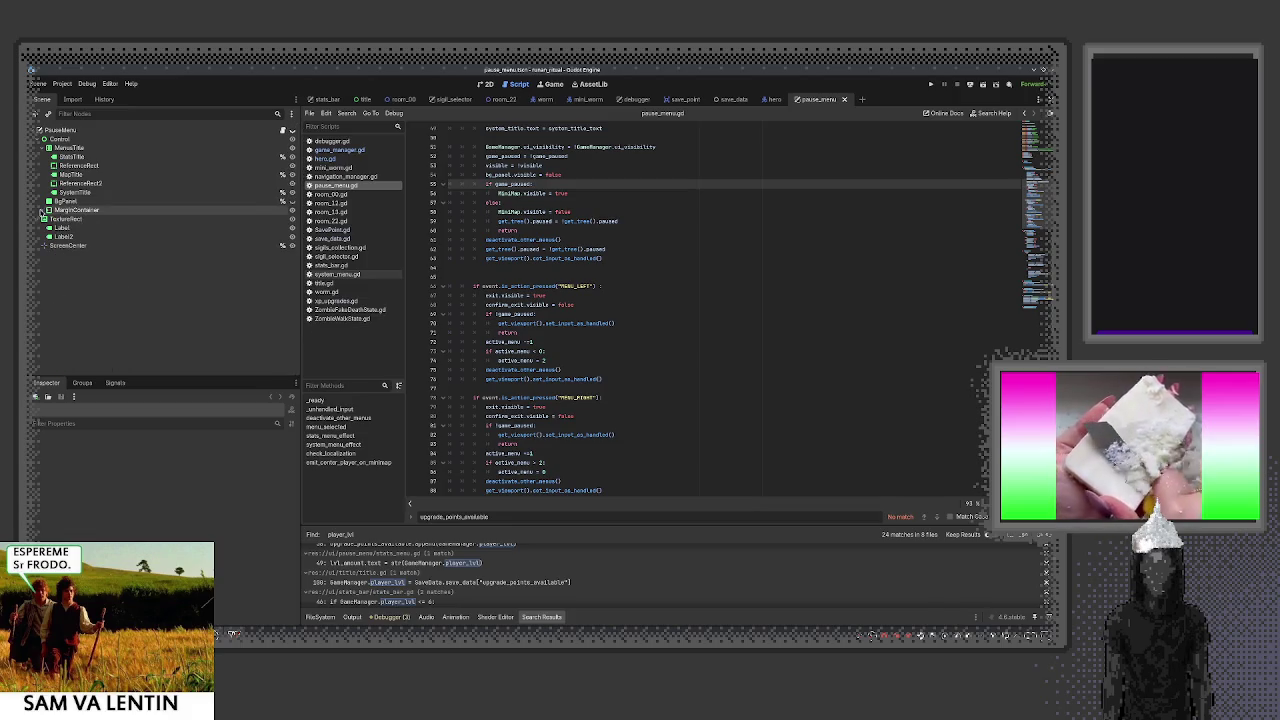
left_click(38, 219)
left_click(41, 139)
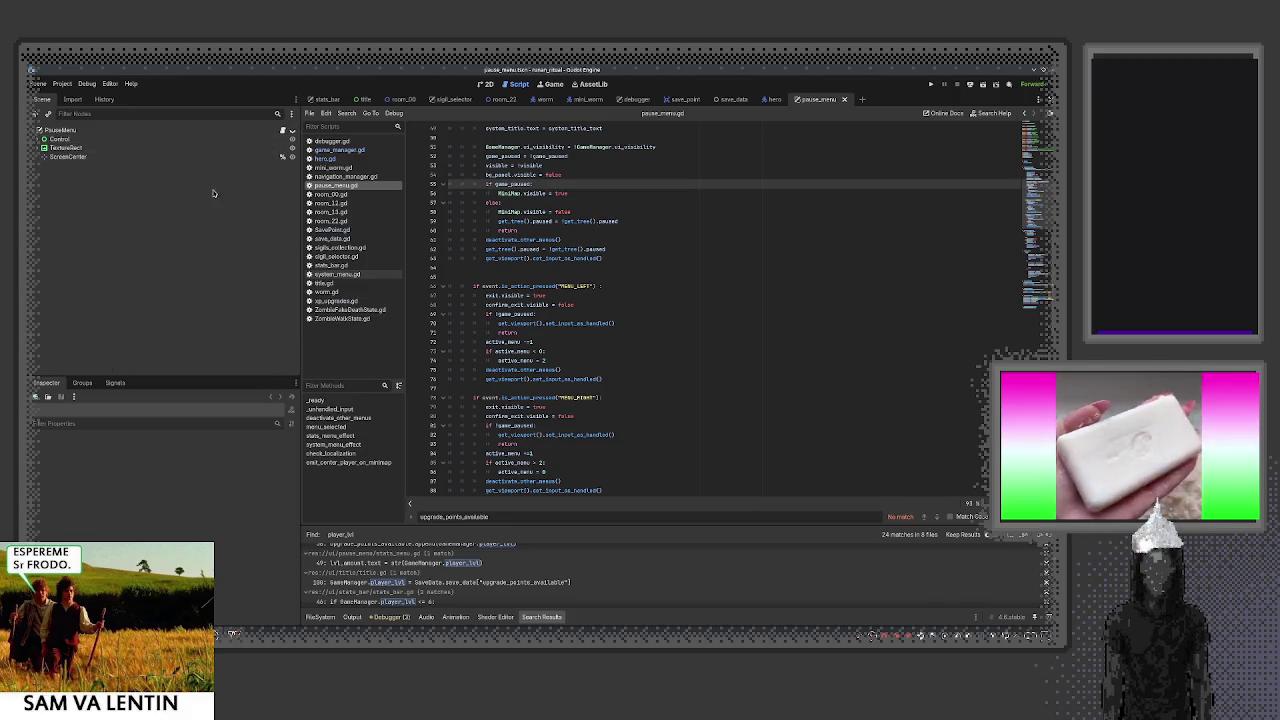
left_click(339, 149)
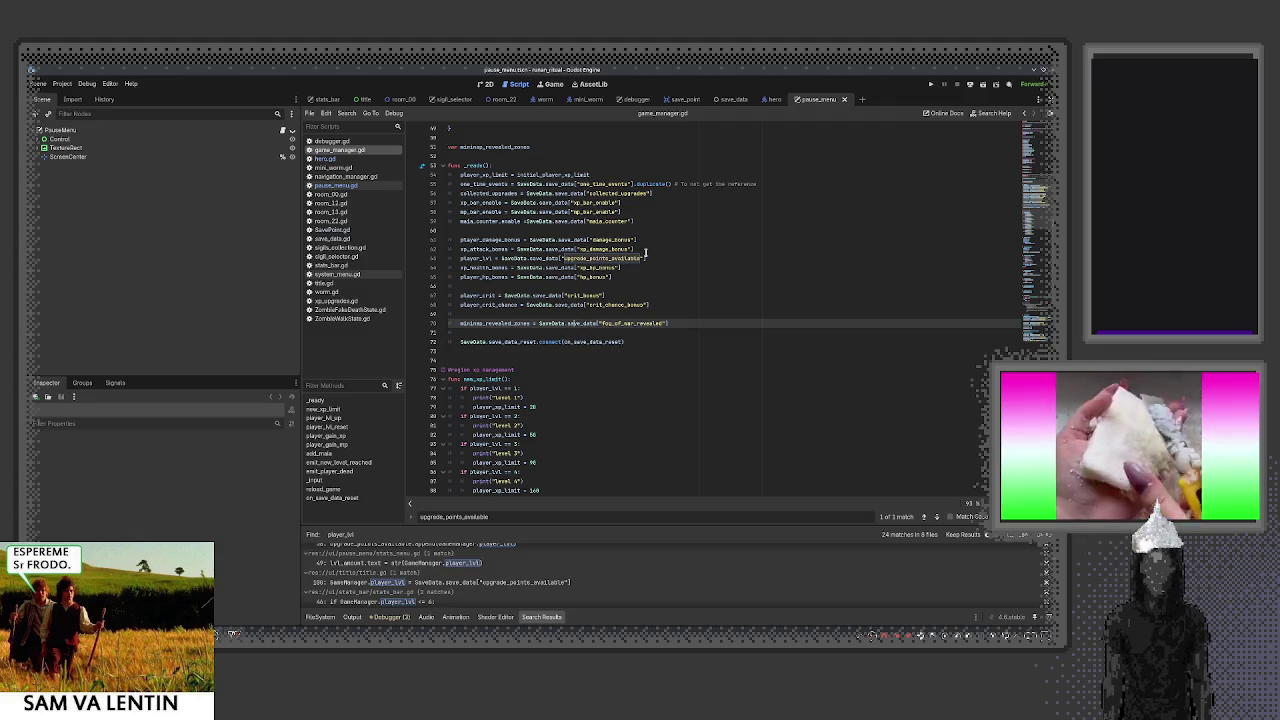
Select player_lvl on line 63 of game_manager.gd, search the project for it, and enlarge the results
mouse_move(661, 259)
left_mouse_down()
mouse_move(448, 259)
mouse_move(459, 260)
left_mouse_up()
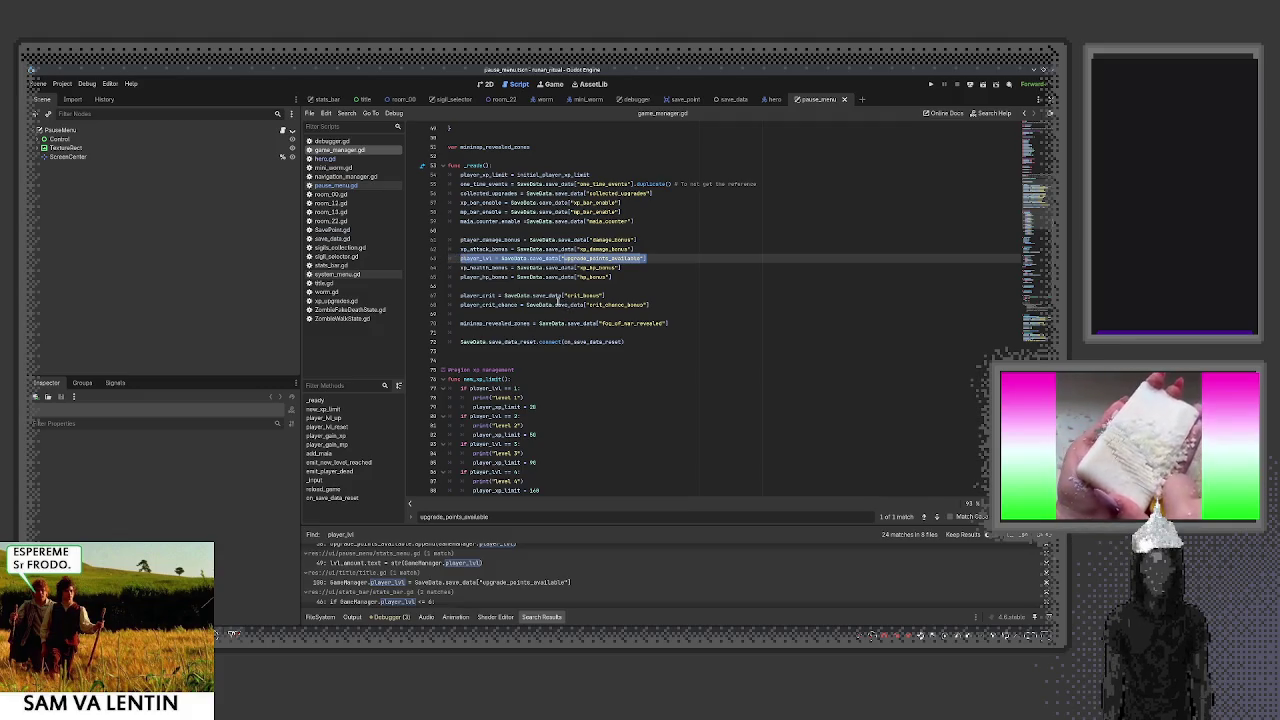
double_click(477, 259)
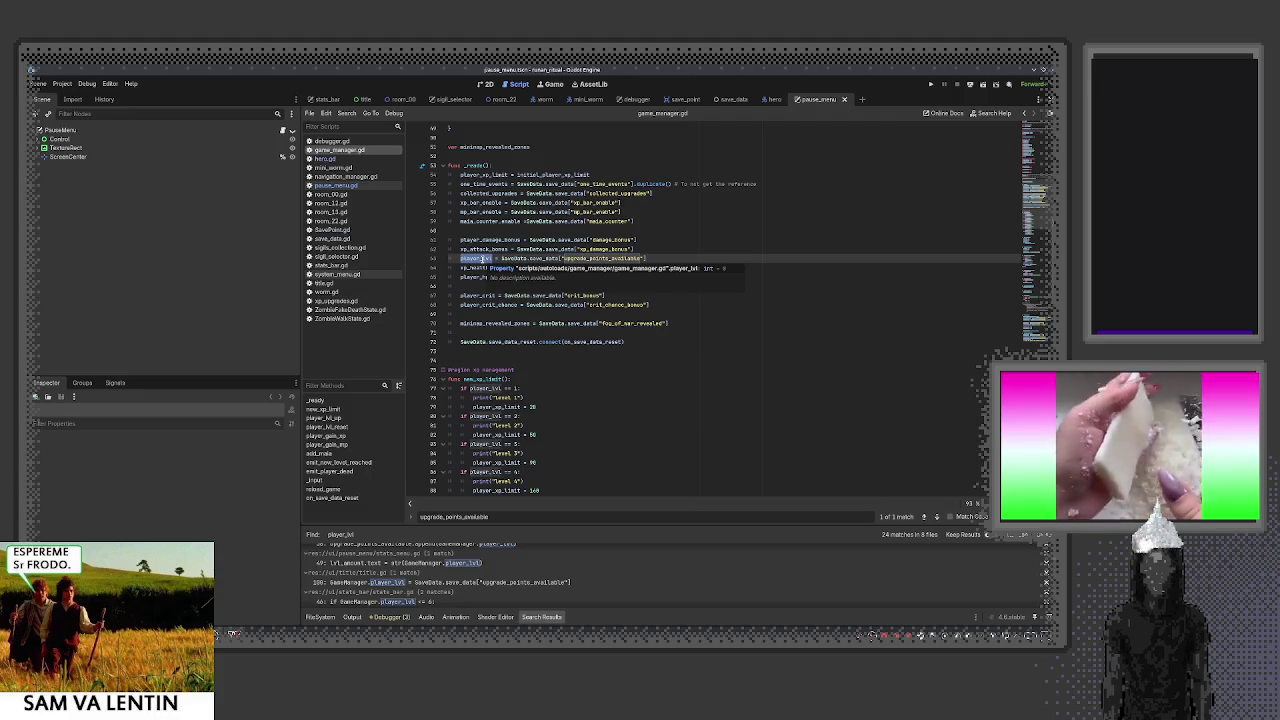
scroll(603, 384, "down", 1)
scroll(603, 384, "down", 3)
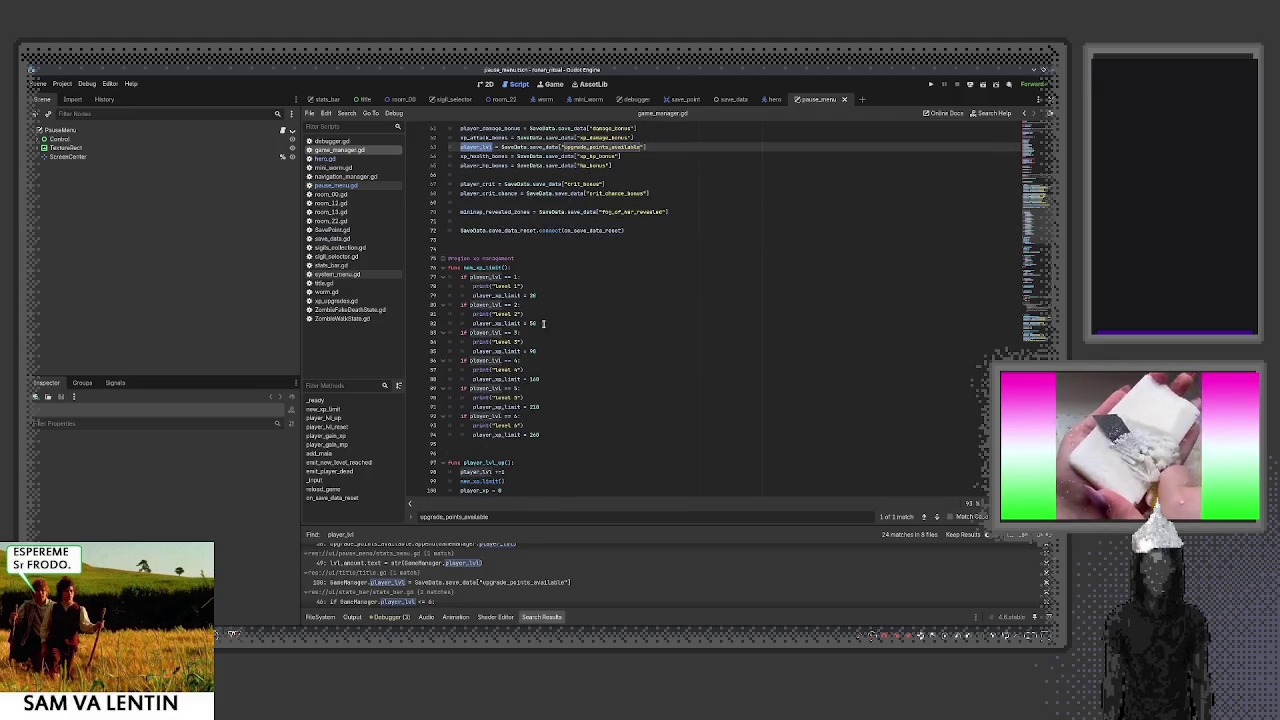
key("ctrl+shift+f")
left_click(542, 394)
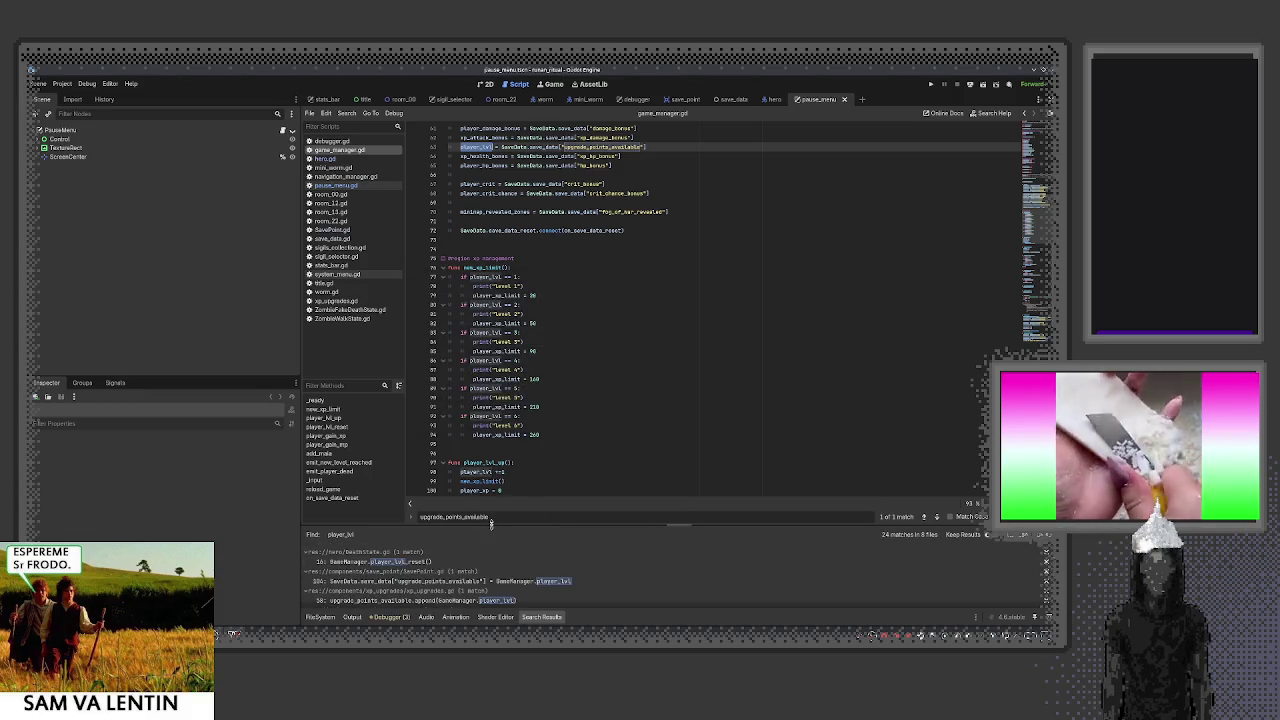
left_click_drag(491, 523, 502, 430)
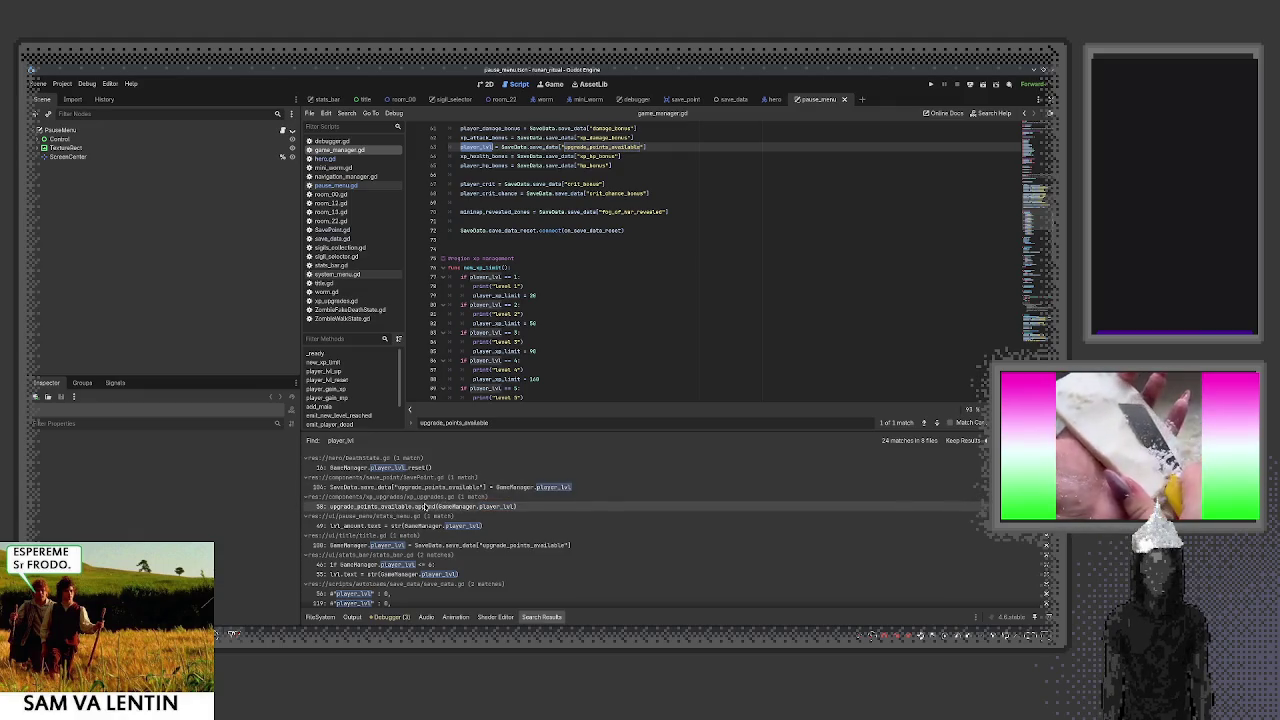
Open the player_lvl match in xp_upgrades.gd and shrink the results panel for more code room
left_click(425, 507)
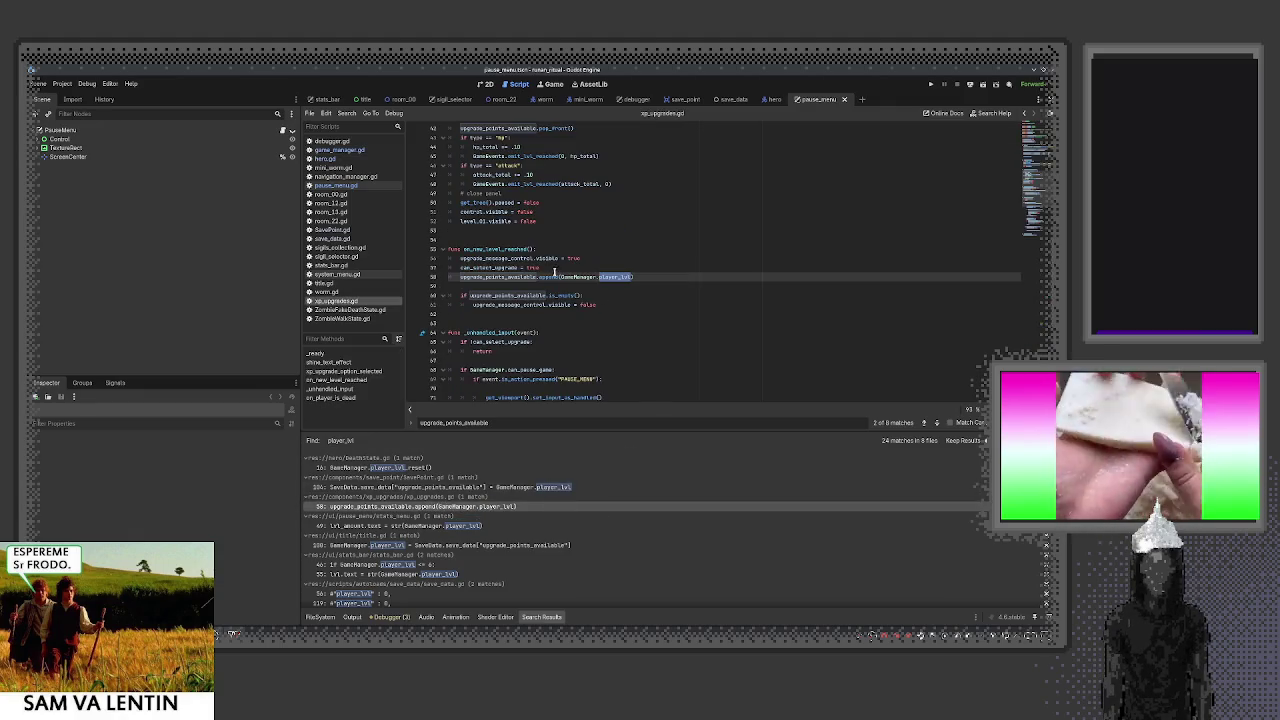
mouse_move(486, 275)
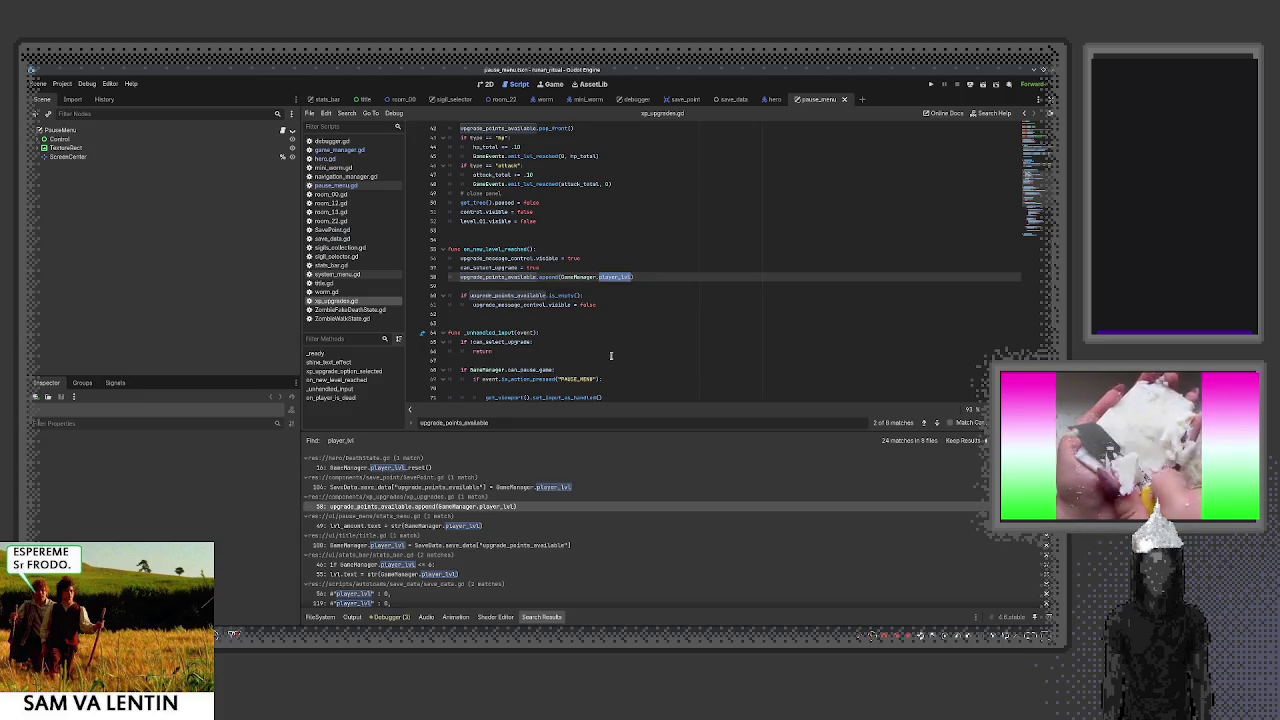
scroll(610, 362, "up", 2)
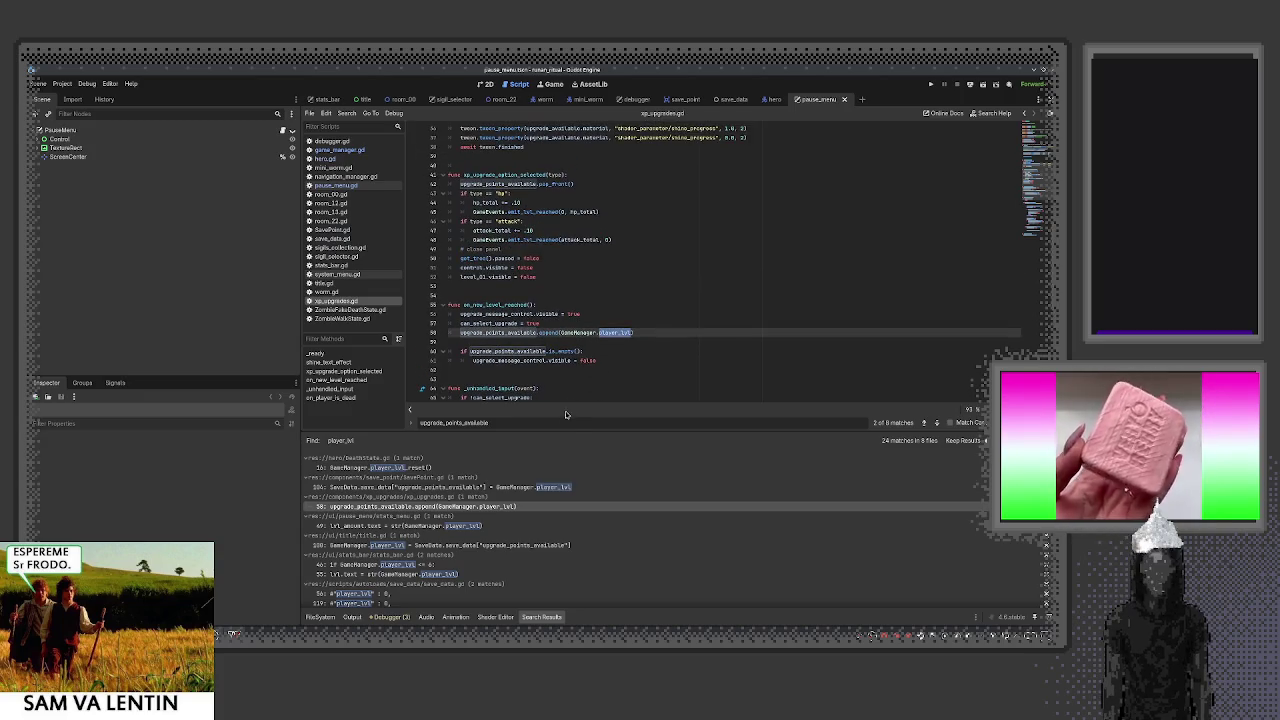
left_click_drag(573, 431, 587, 563)
scroll(622, 426, "up", 3)
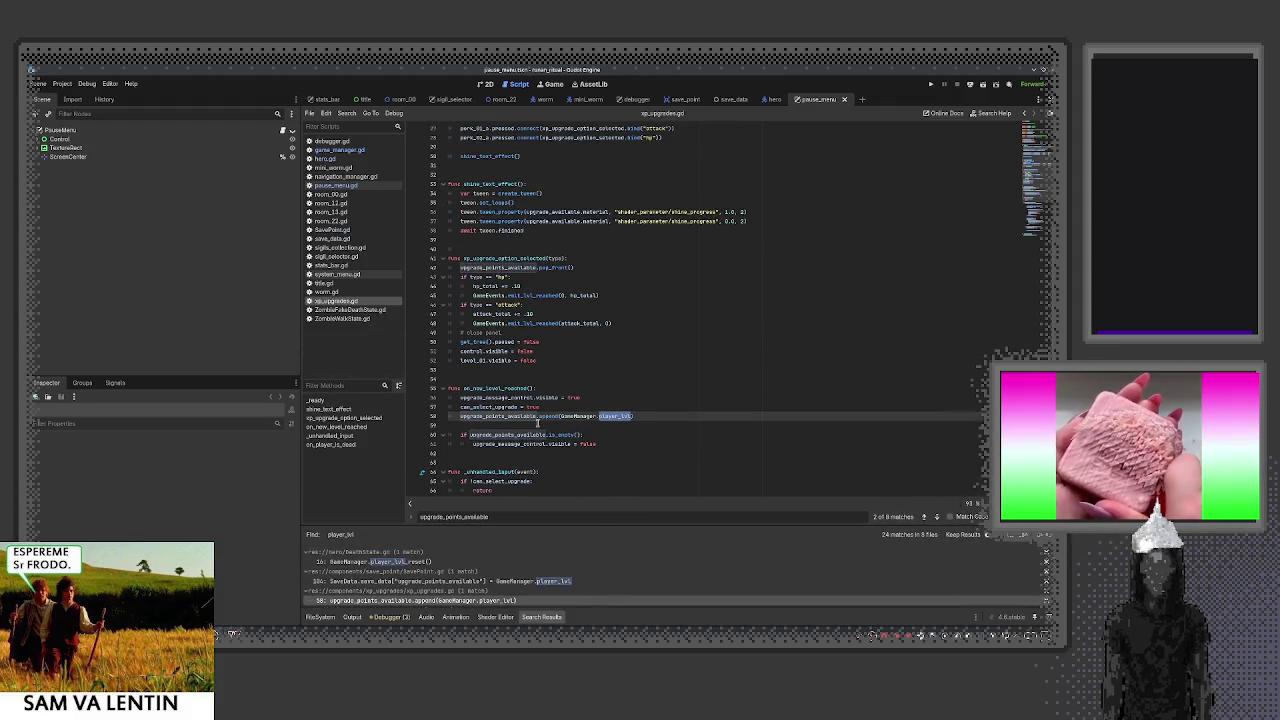
Select GameManager.player_lvl on line 58 and start a project-wide search for it
mouse_move(471, 420)
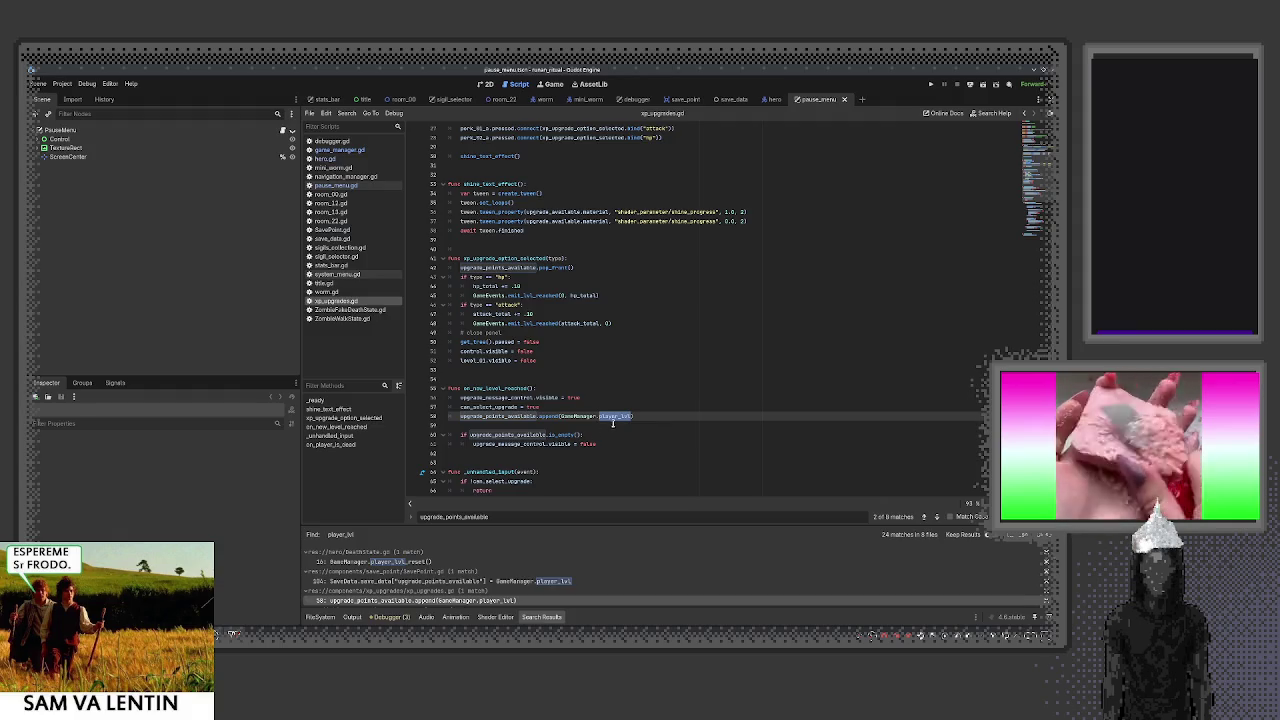
double_click(548, 416)
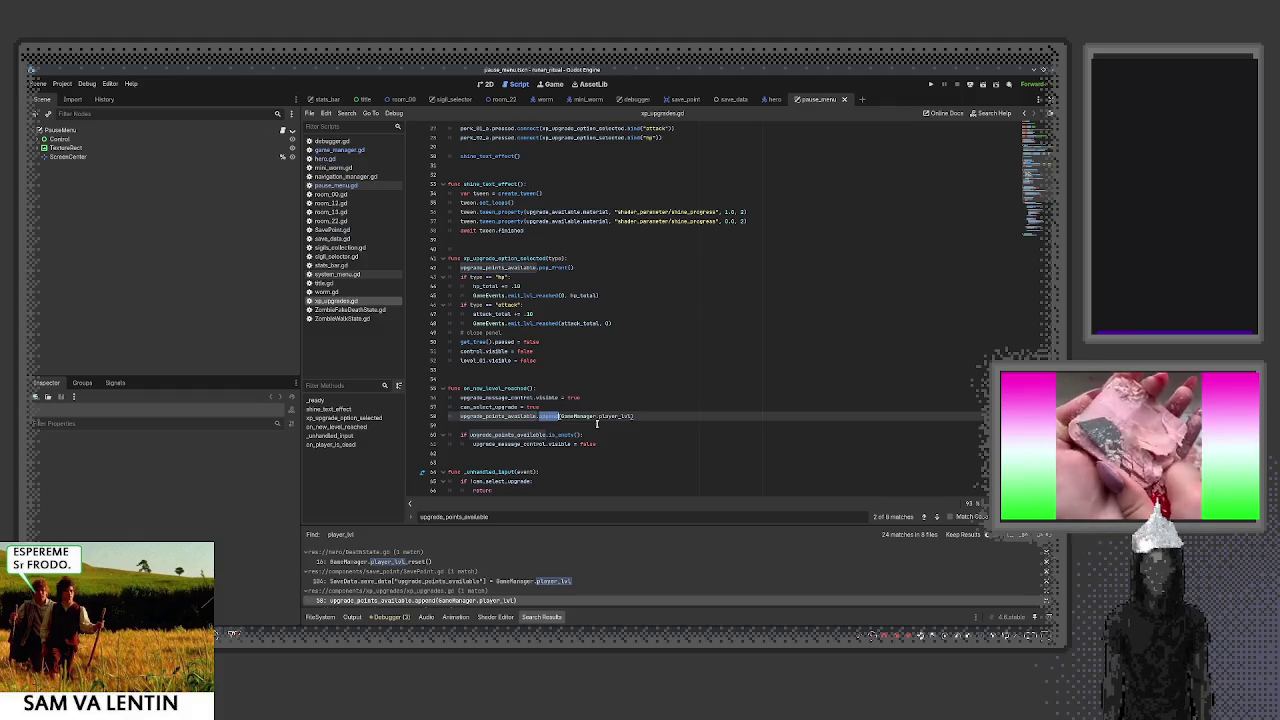
scroll(548, 420, "down", 3)
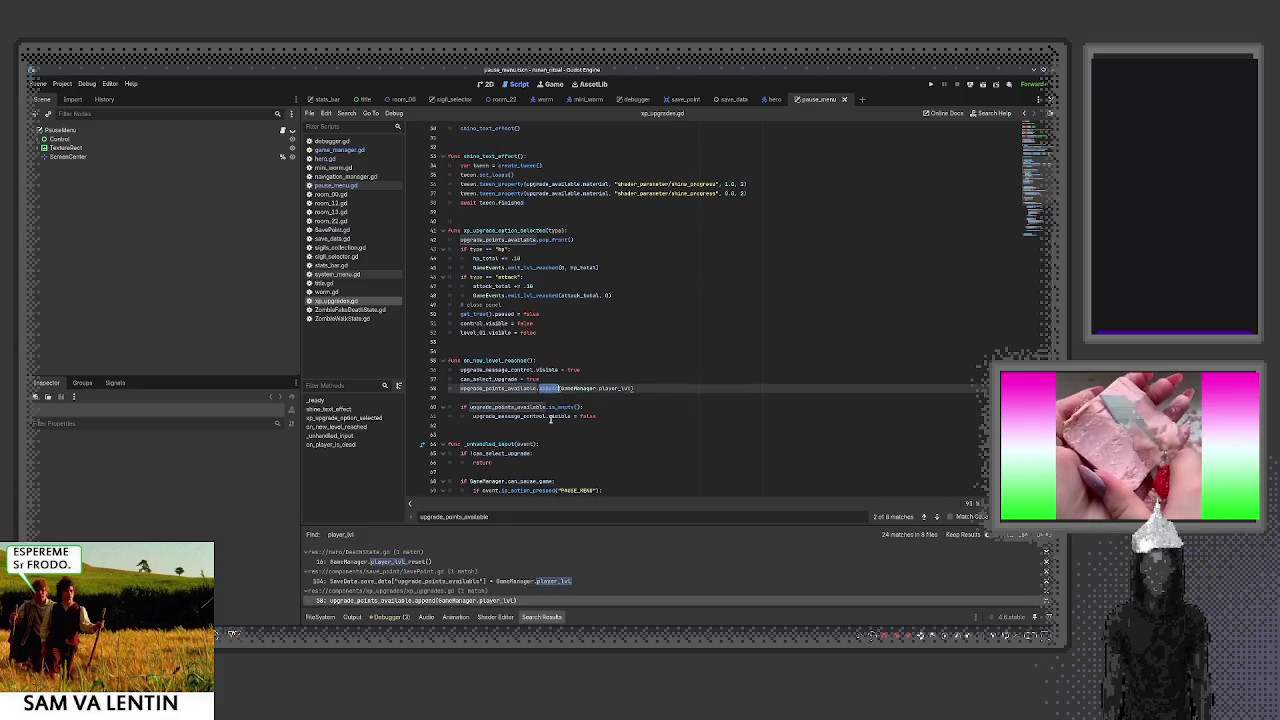
left_click_drag(561, 332, 622, 333)
key("ctrl+shift+f")
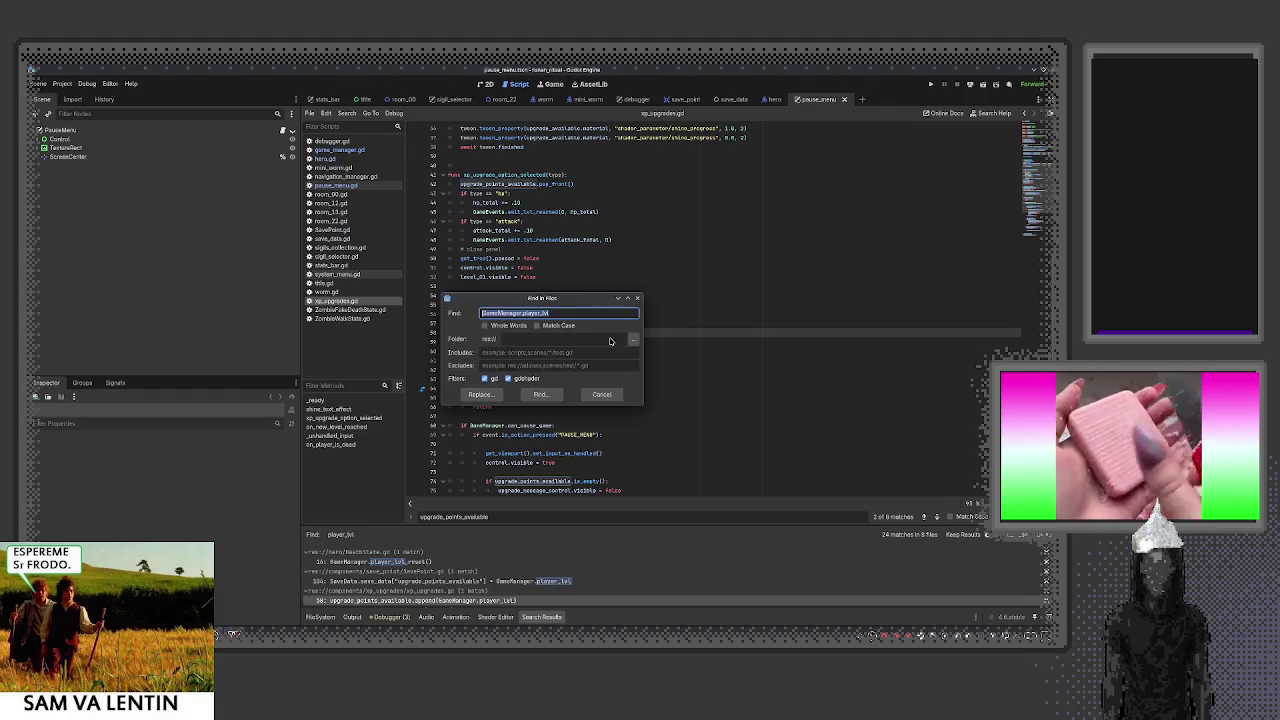
Search the project for GameManager.player_lvl and scroll through its 7 matches
left_click(540, 394)
scroll(571, 395, "down", 3)
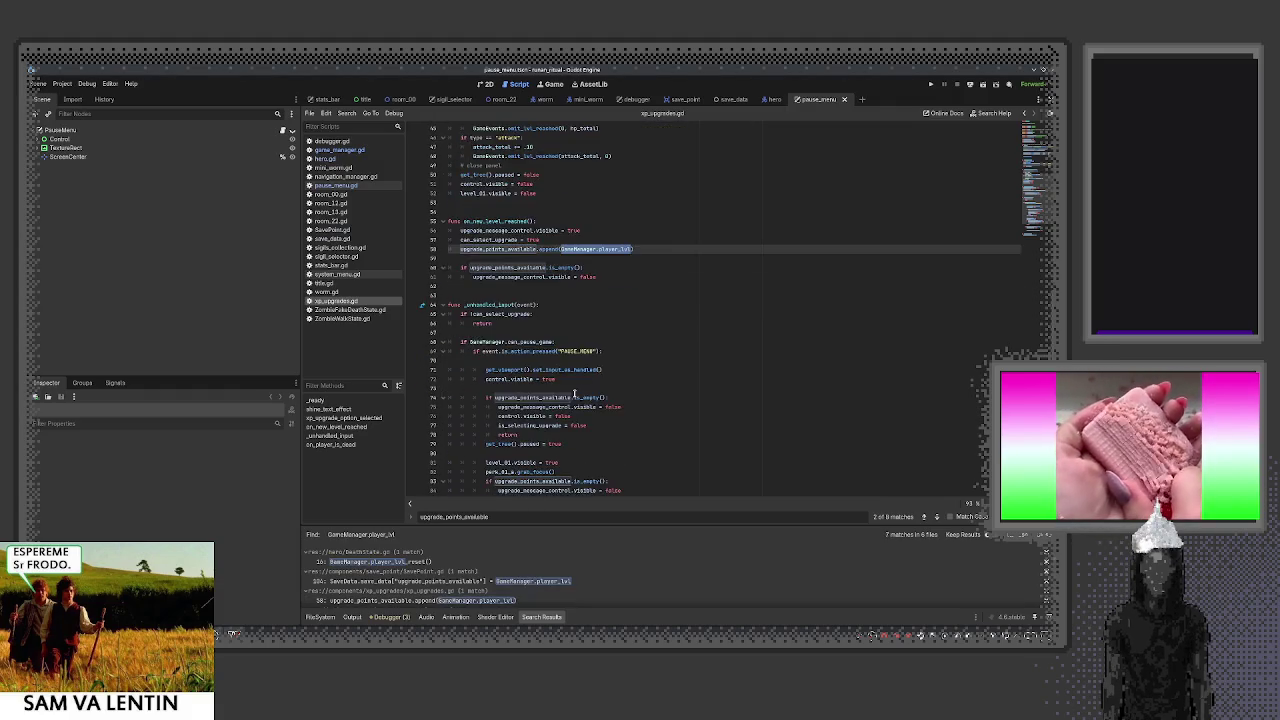
scroll(571, 395, "down", 2)
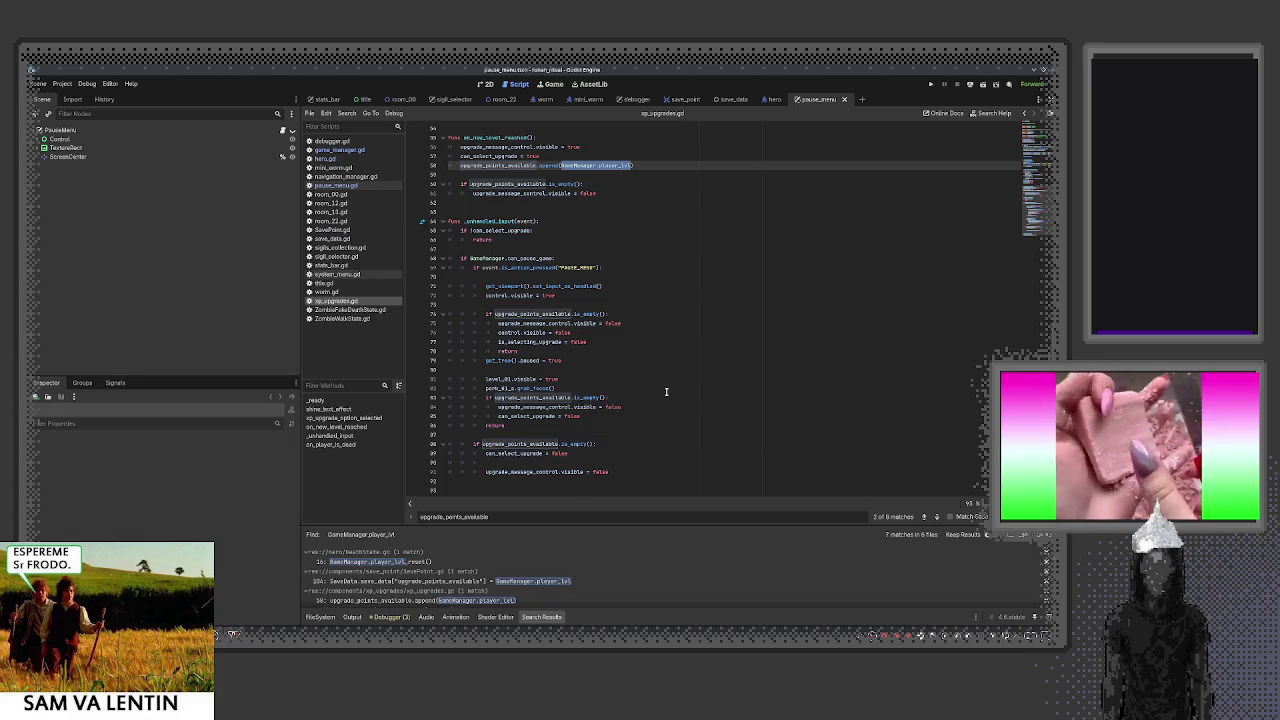
scroll(664, 391, "down", 1)
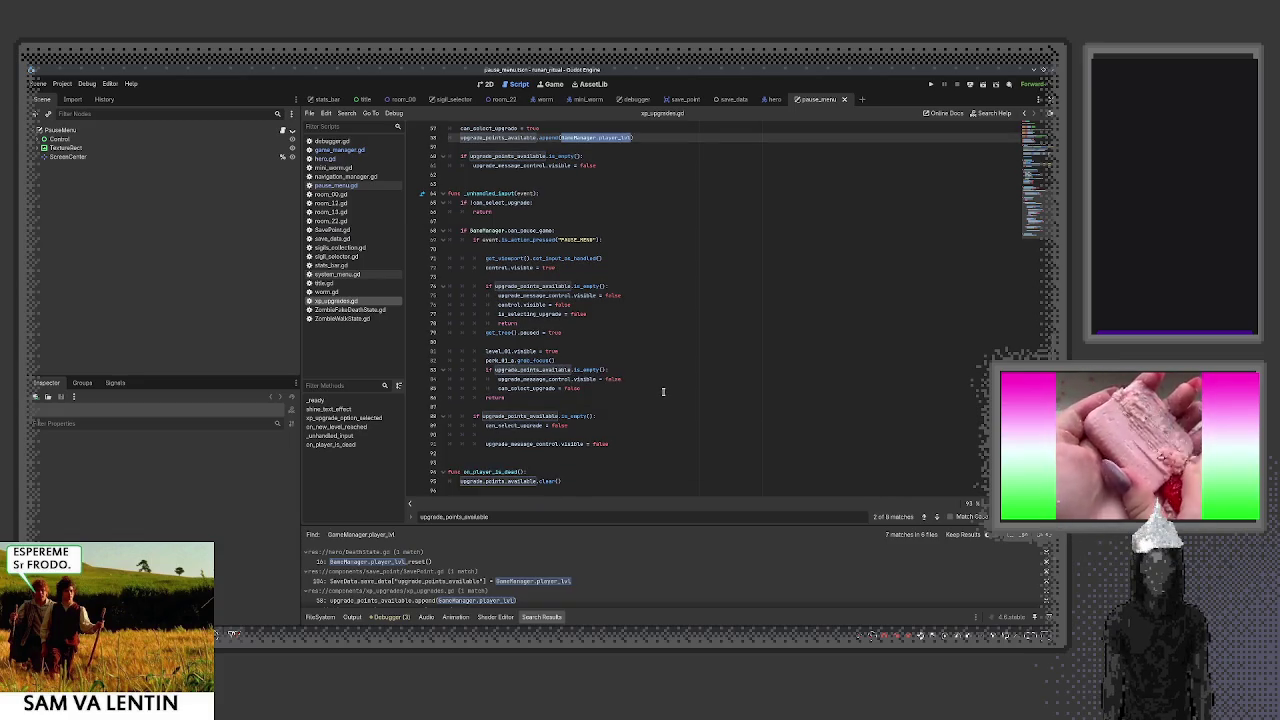
scroll(603, 466, "up", 10)
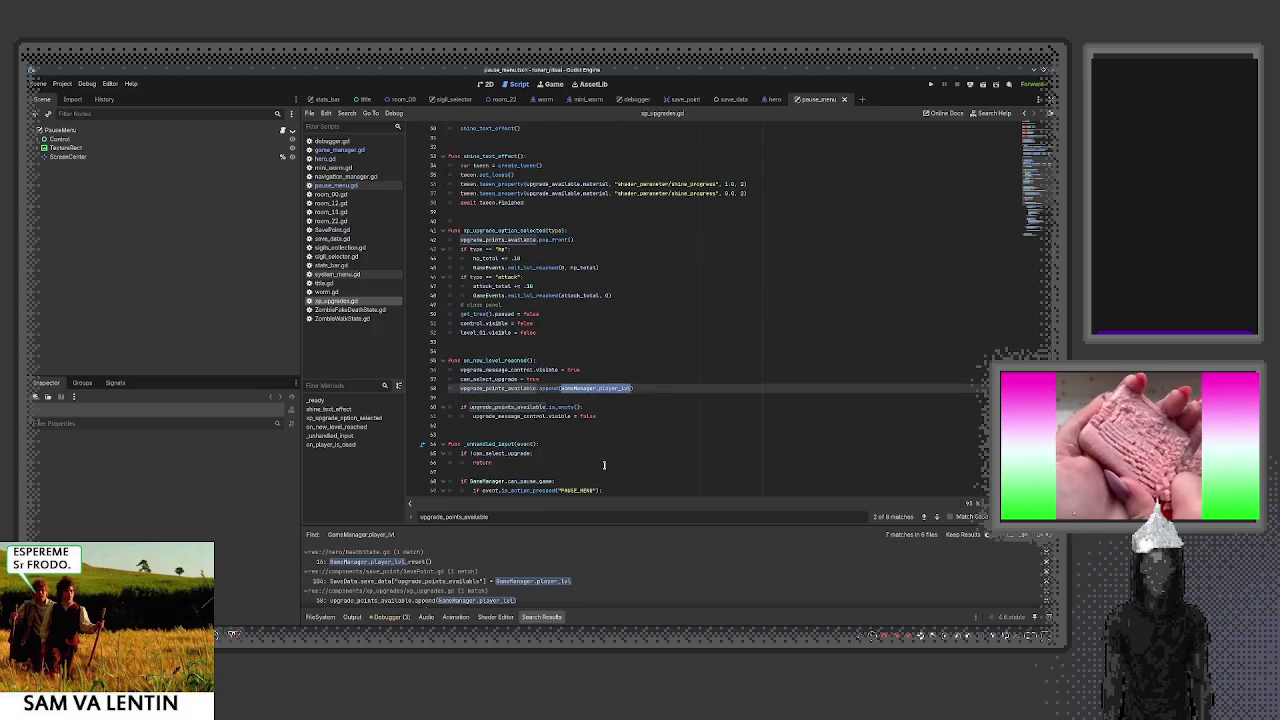
scroll(603, 466, "up", 1)
scroll(598, 462, "up", 4)
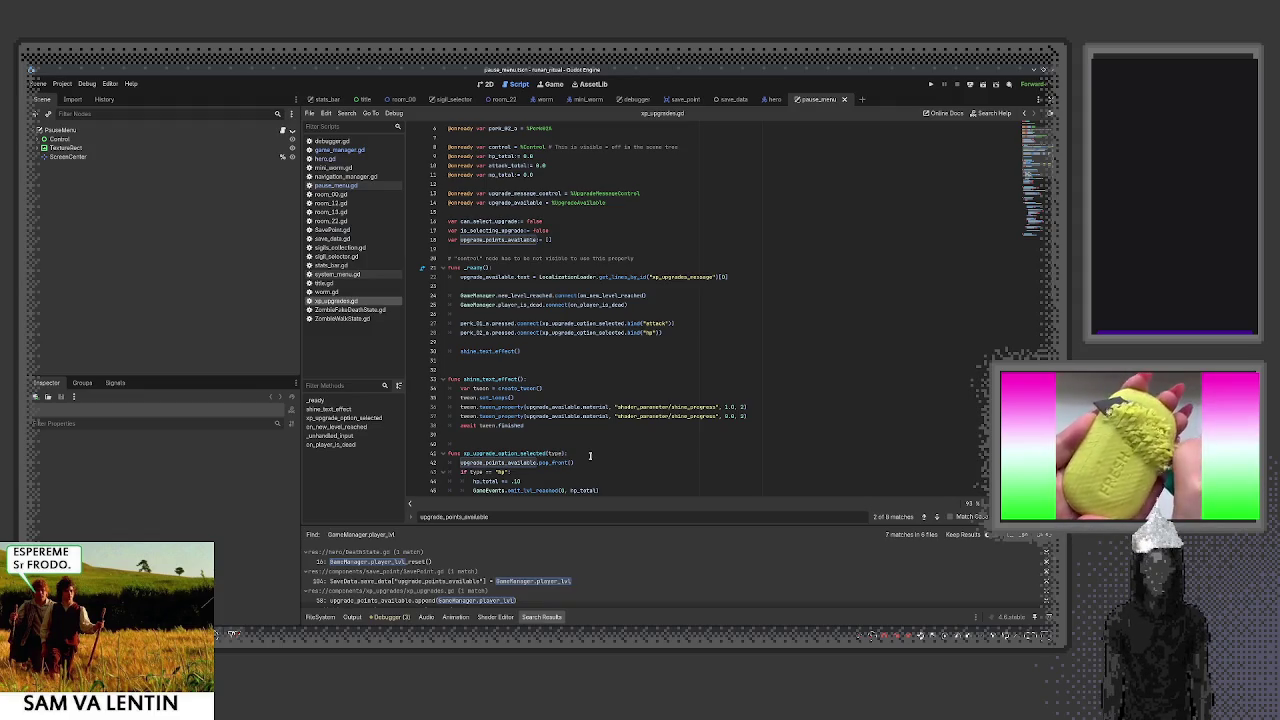
Trace upgrade_points_available through xp_upgrades.gd and narrow the left dock to widen the code
double_click(511, 240)
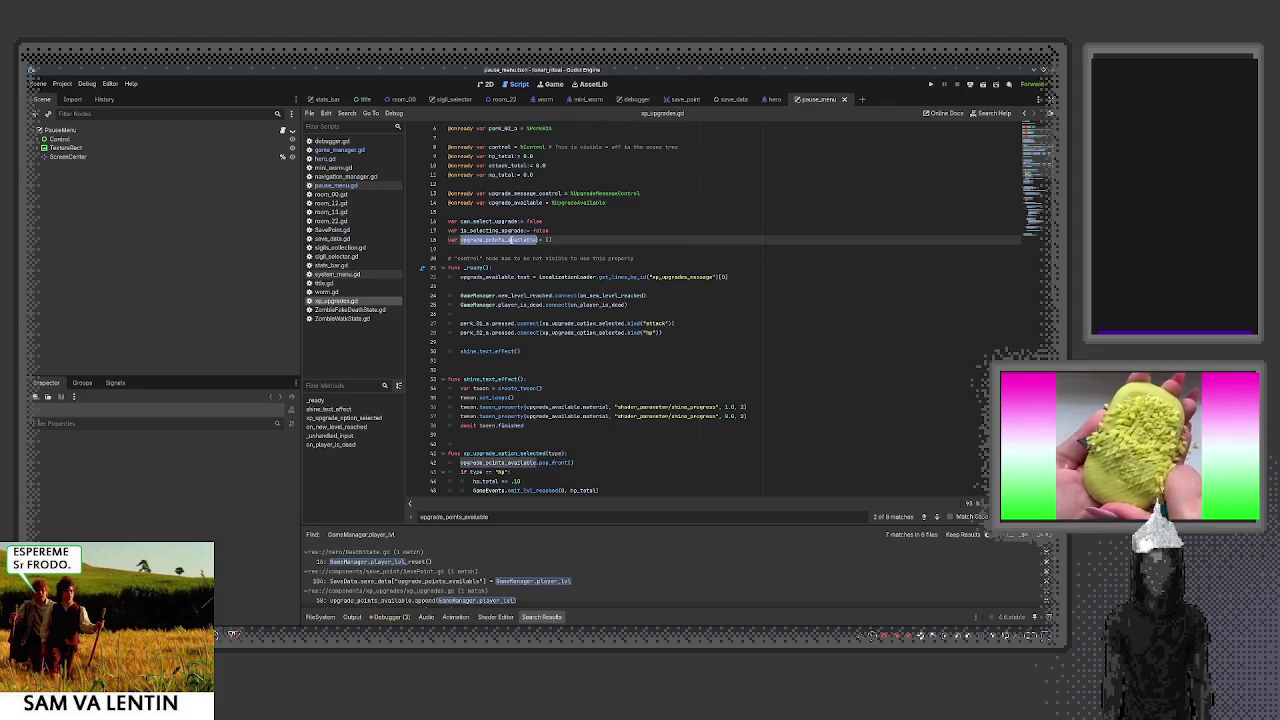
scroll(511, 240, "down", 3)
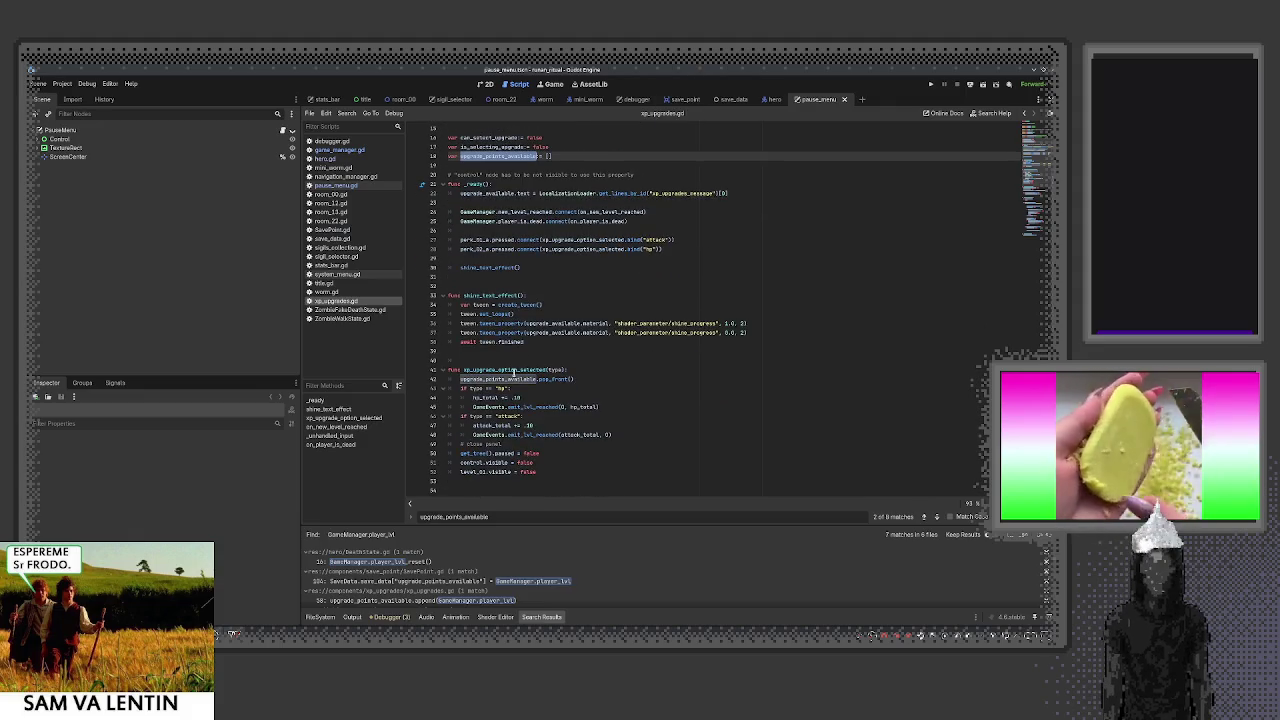
scroll(520, 388, "down", 3)
scroll(520, 388, "down", 2)
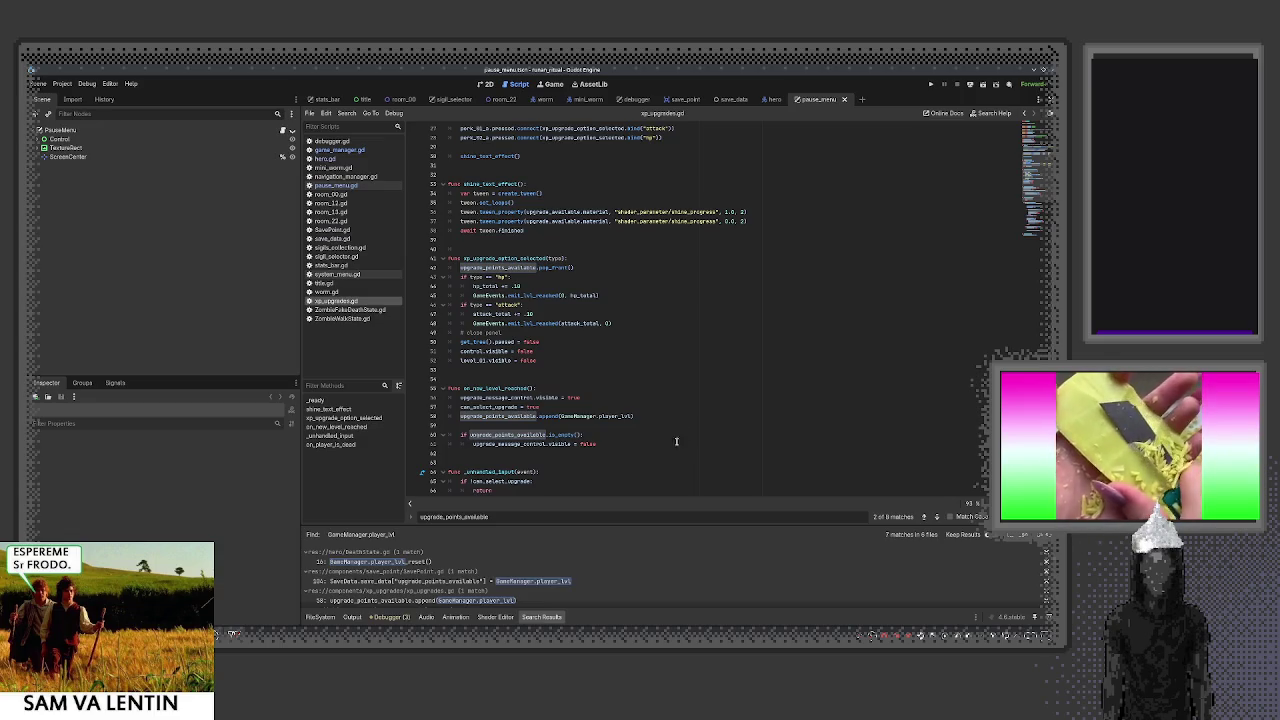
scroll(590, 457, "down", 6)
scroll(590, 458, "down", 1)
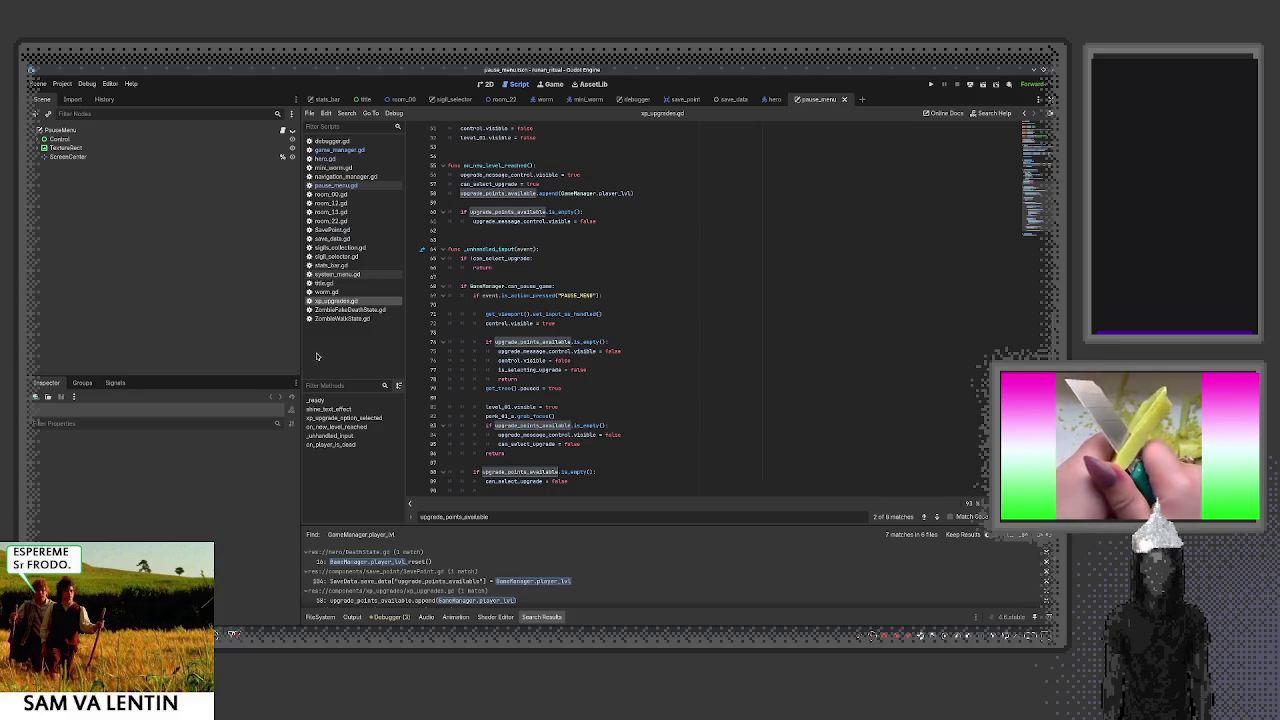
left_click_drag(301, 358, 149, 355)
scroll(362, 370, "up", 15)
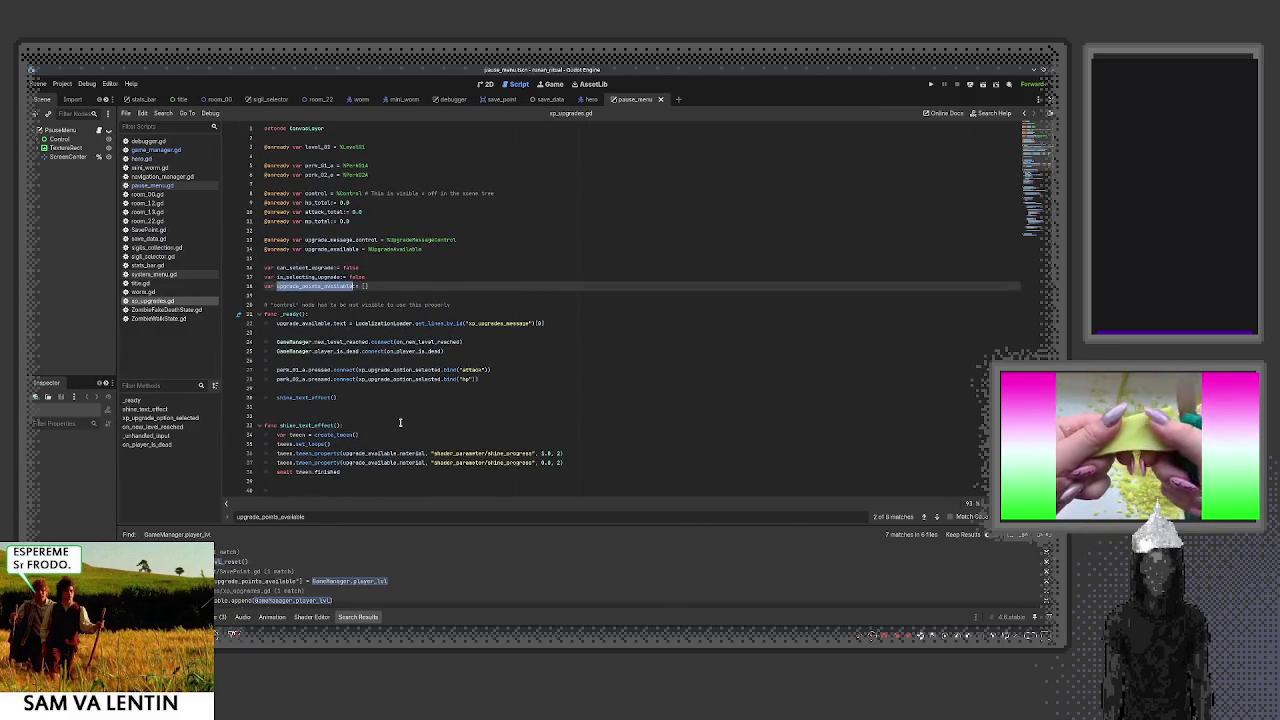
Close every script except xp_upgrades.gd and clear the line 18 selection
right_click(168, 302)
left_click(194, 337)
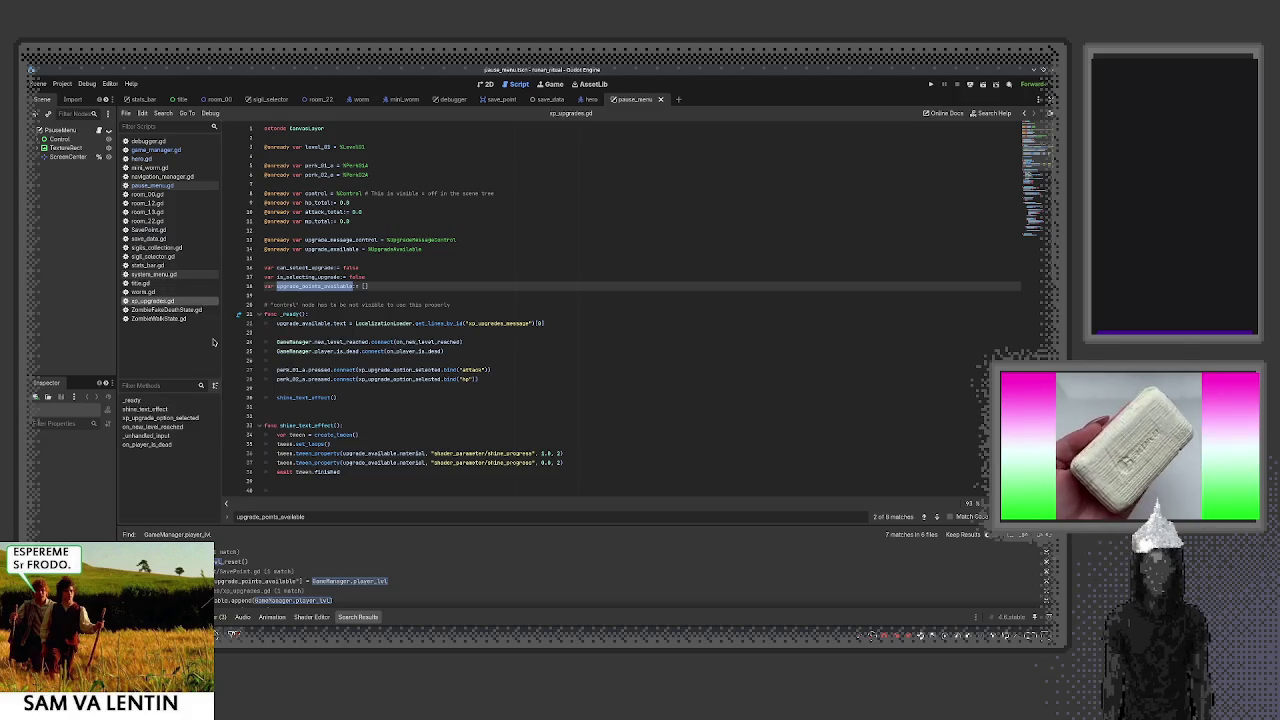
left_click(418, 296)
scroll(550, 340, "down", 4)
scroll(684, 378, "up", 2)
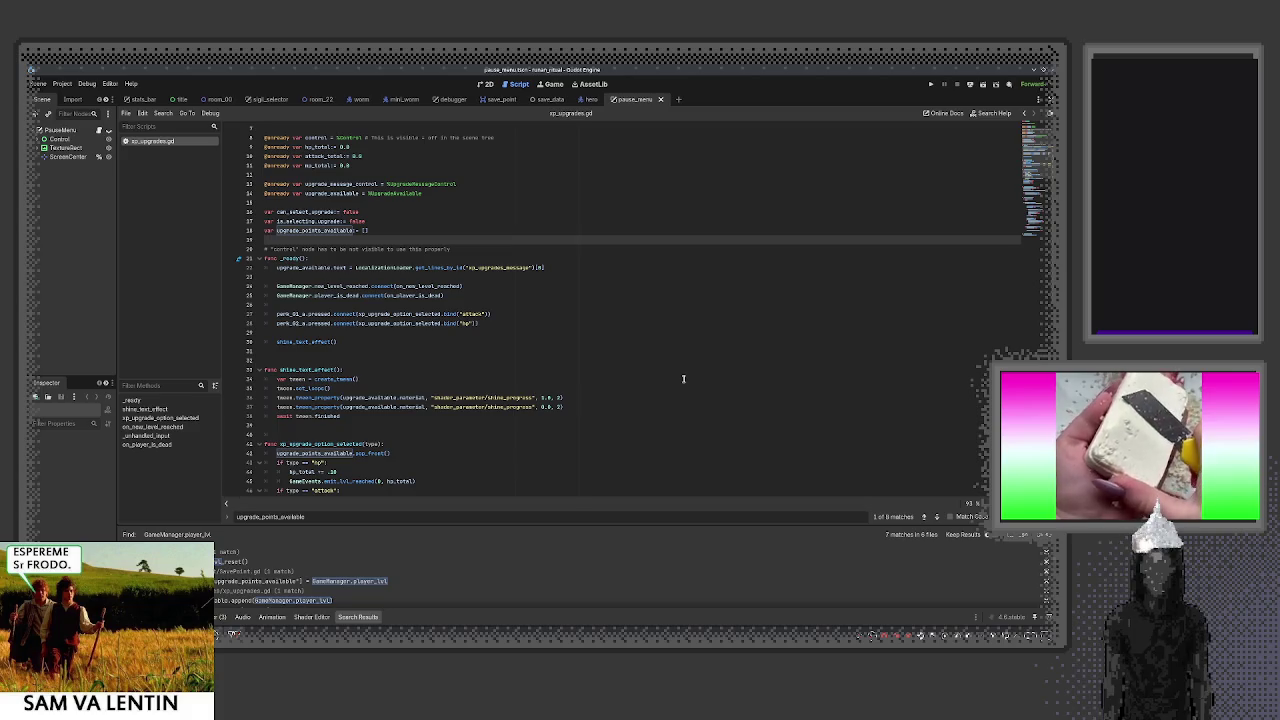
Inspect the line 20 comment and the upgrade_available.text localization call on line 22
left_click(341, 249)
left_click_drag(349, 249, 442, 249)
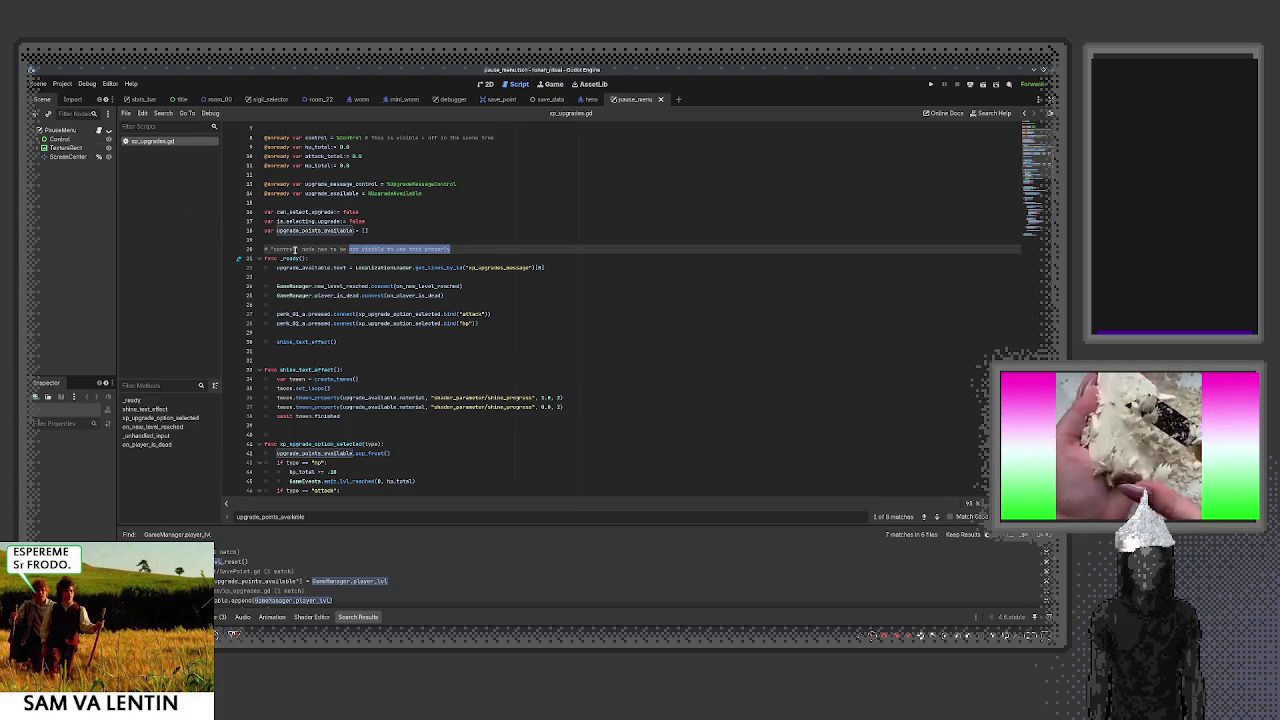
mouse_move(277, 267)
left_mouse_down()
mouse_move(522, 280)
mouse_move(530, 268)
mouse_move(517, 267)
left_mouse_up()
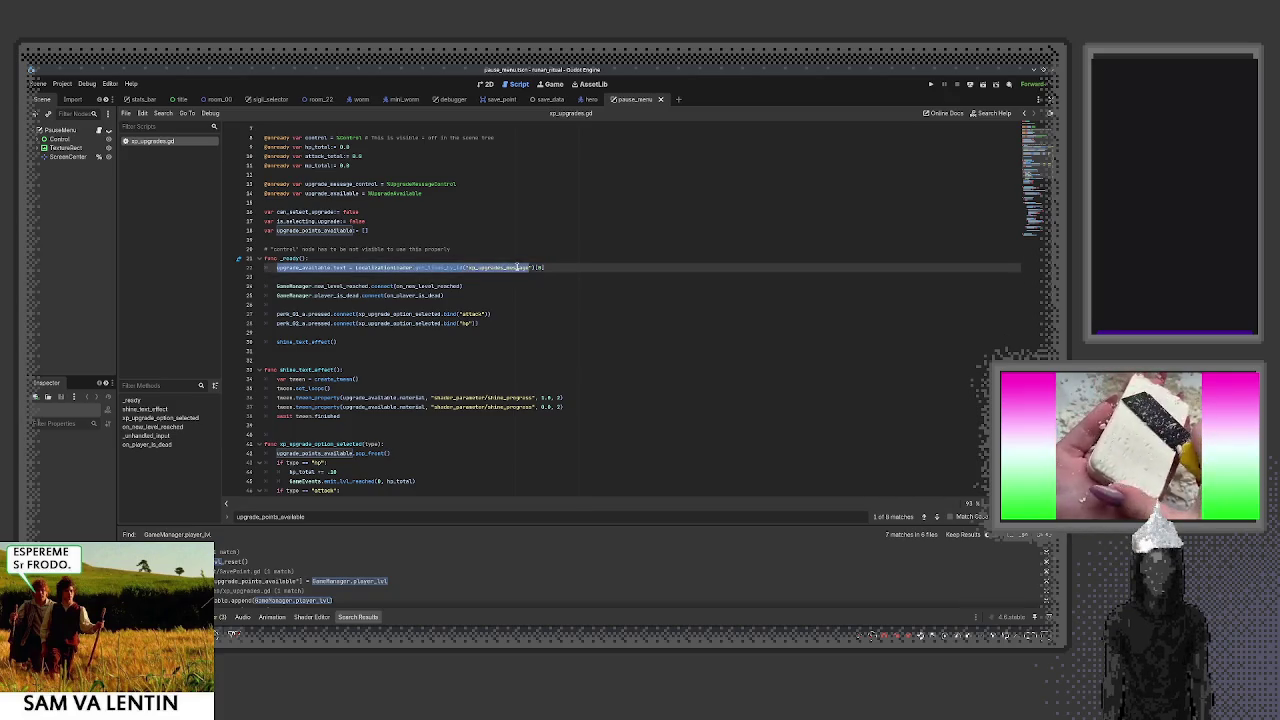
left_click(431, 267)
mouse_move(436, 267)
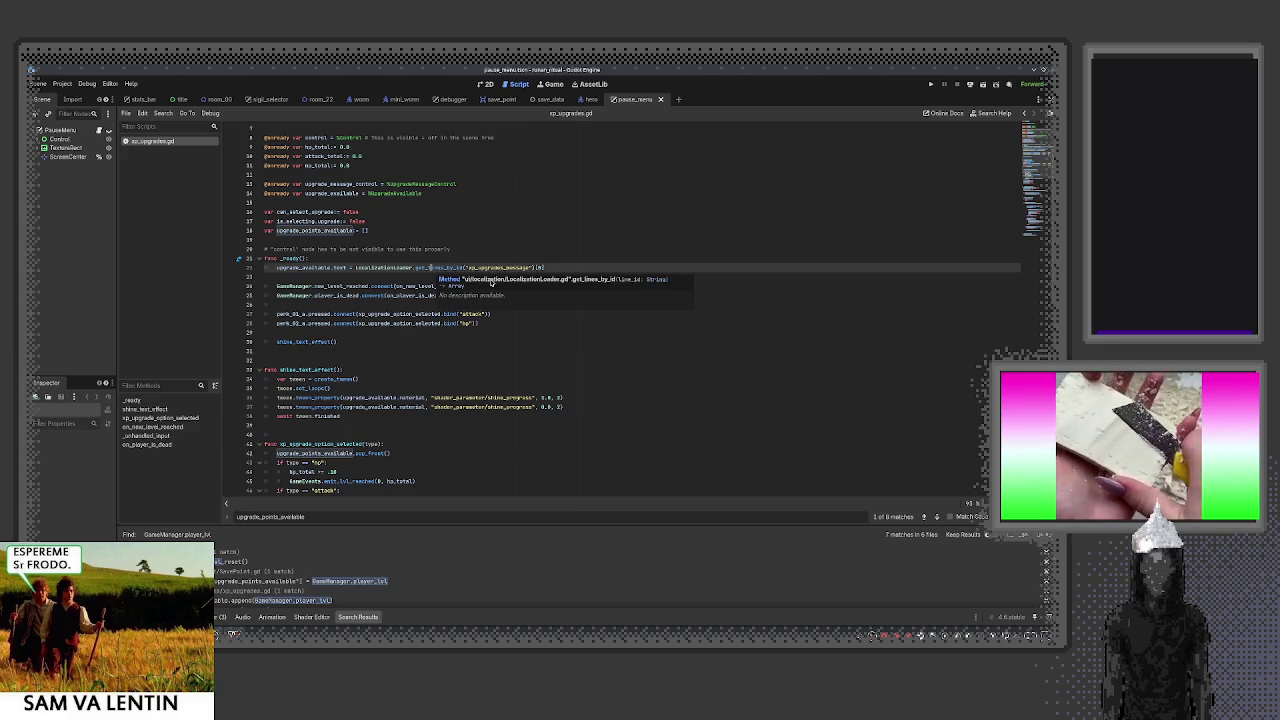
Dismiss the scene chooser and run the project with F5 to test
key("ctrl+shift+o")
key("Escape")
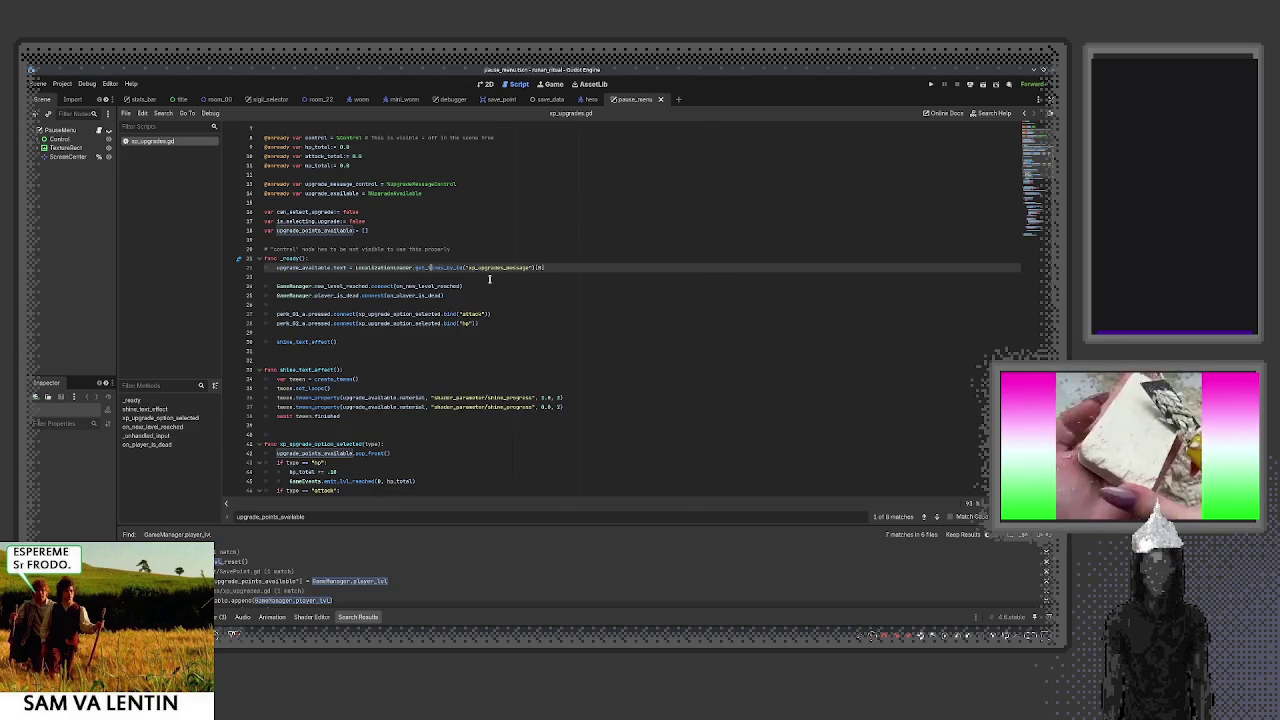
key("F5")
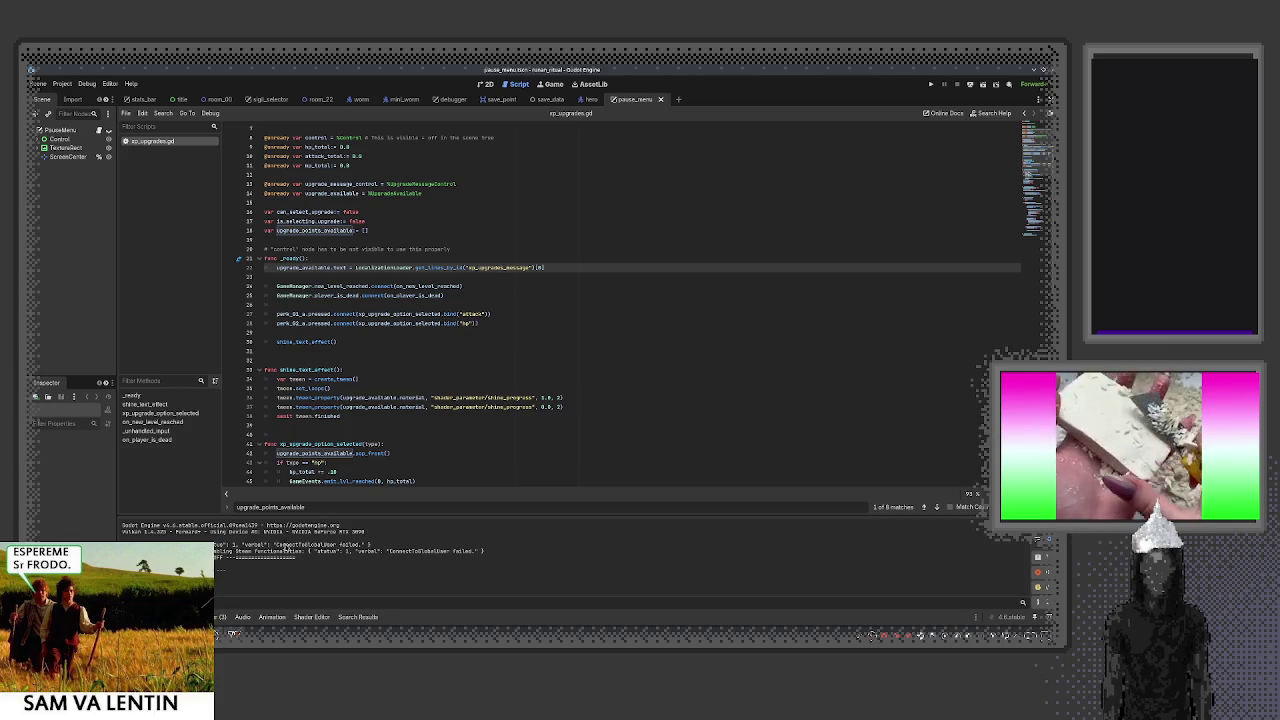
Filter project files by json, open text_eng.json, and find the xp_upgrades_message id
key("alt+f")
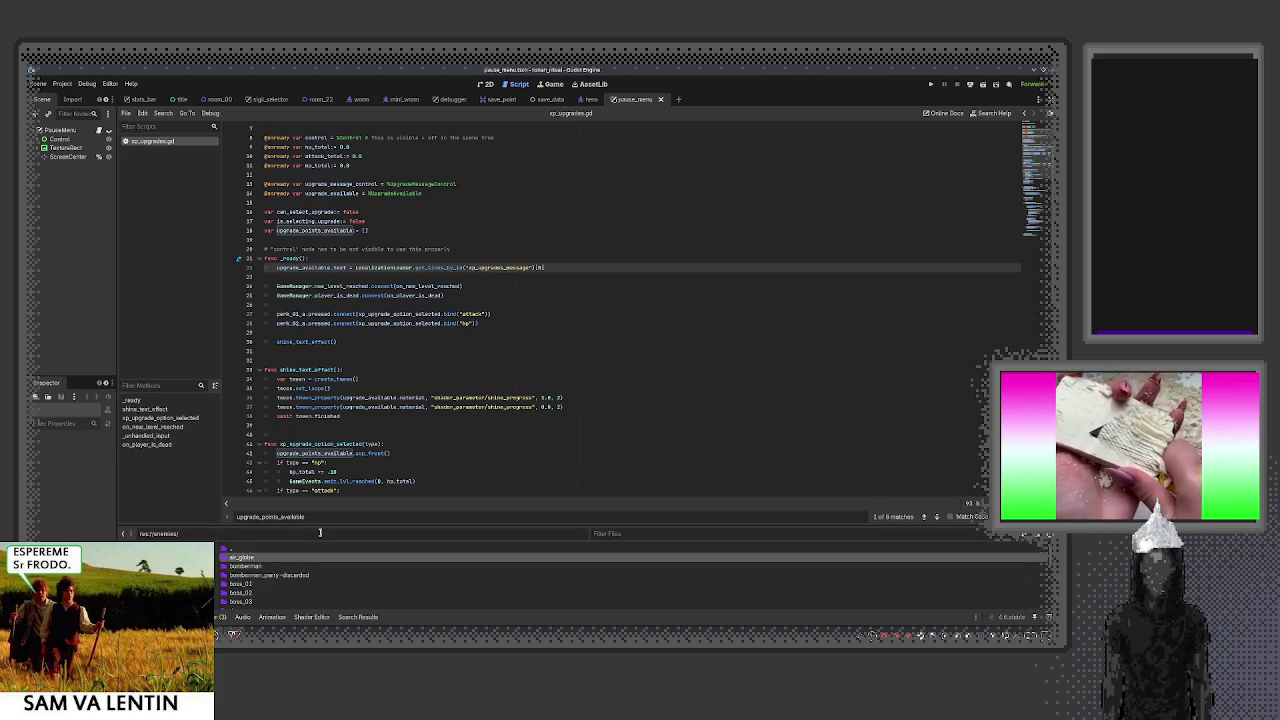
left_click(600, 533)
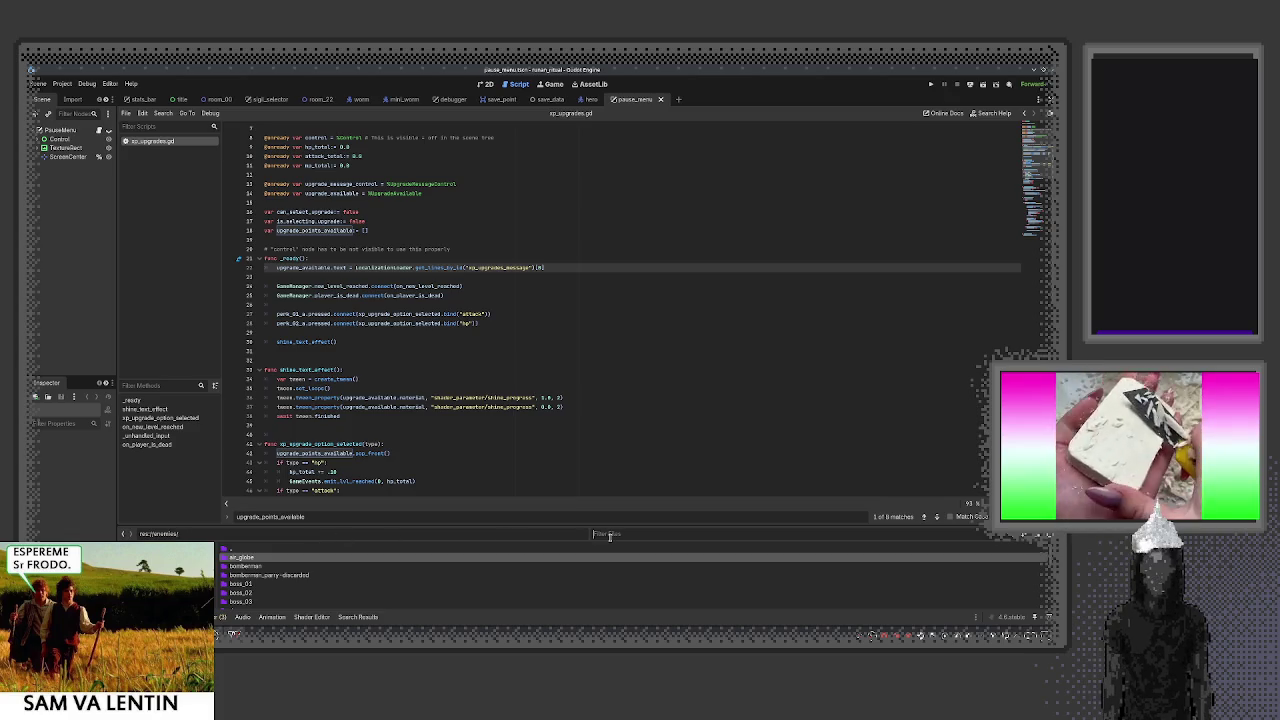
type("json")
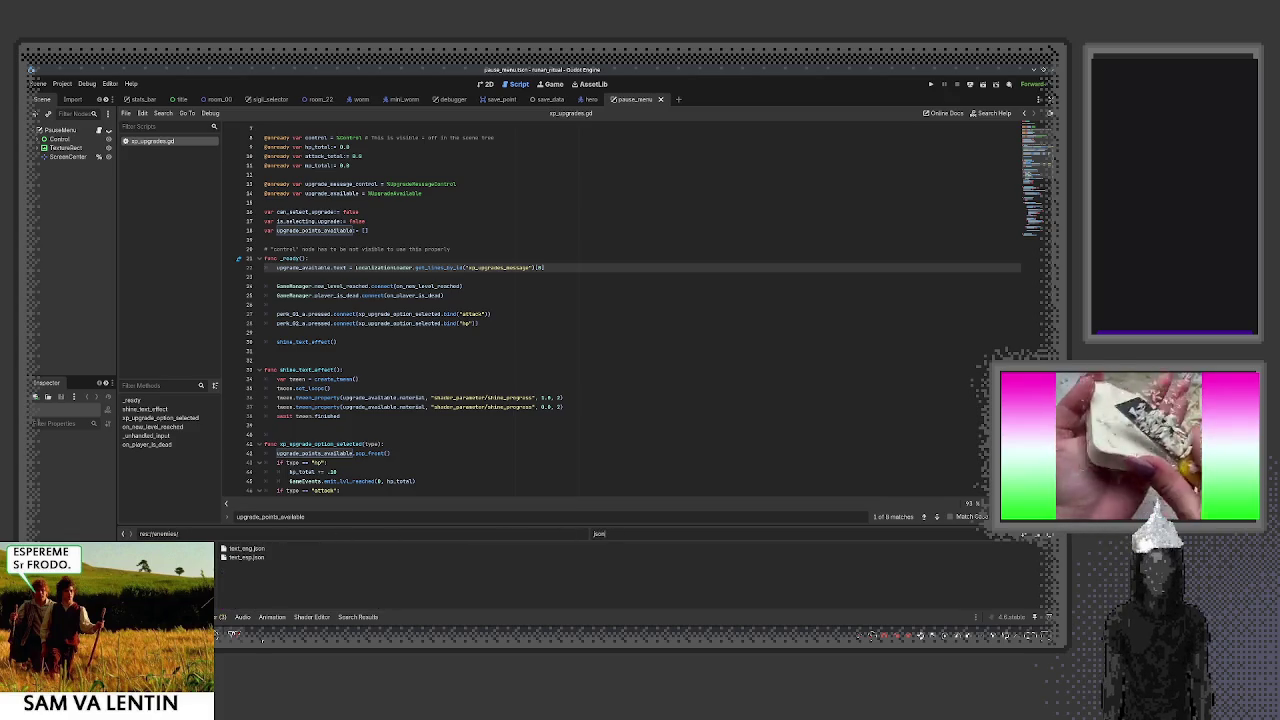
double_click(247, 548)
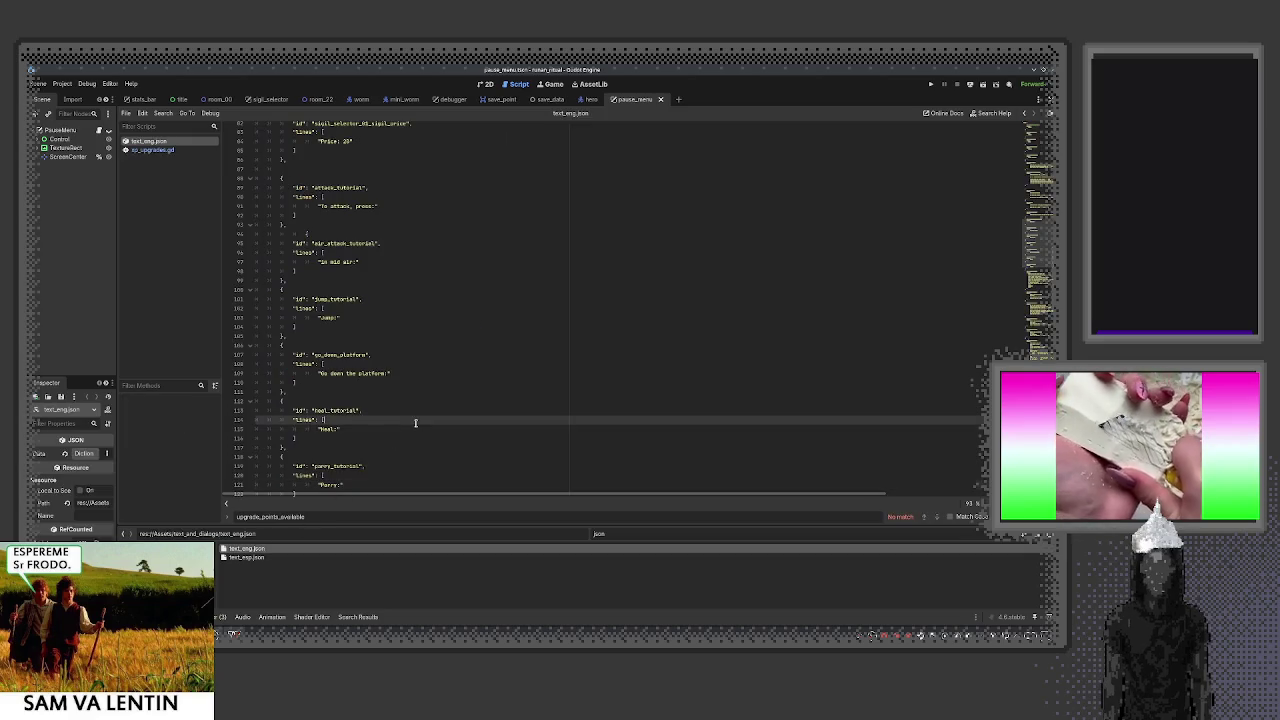
key("ctrl+f")
type("upgrade")
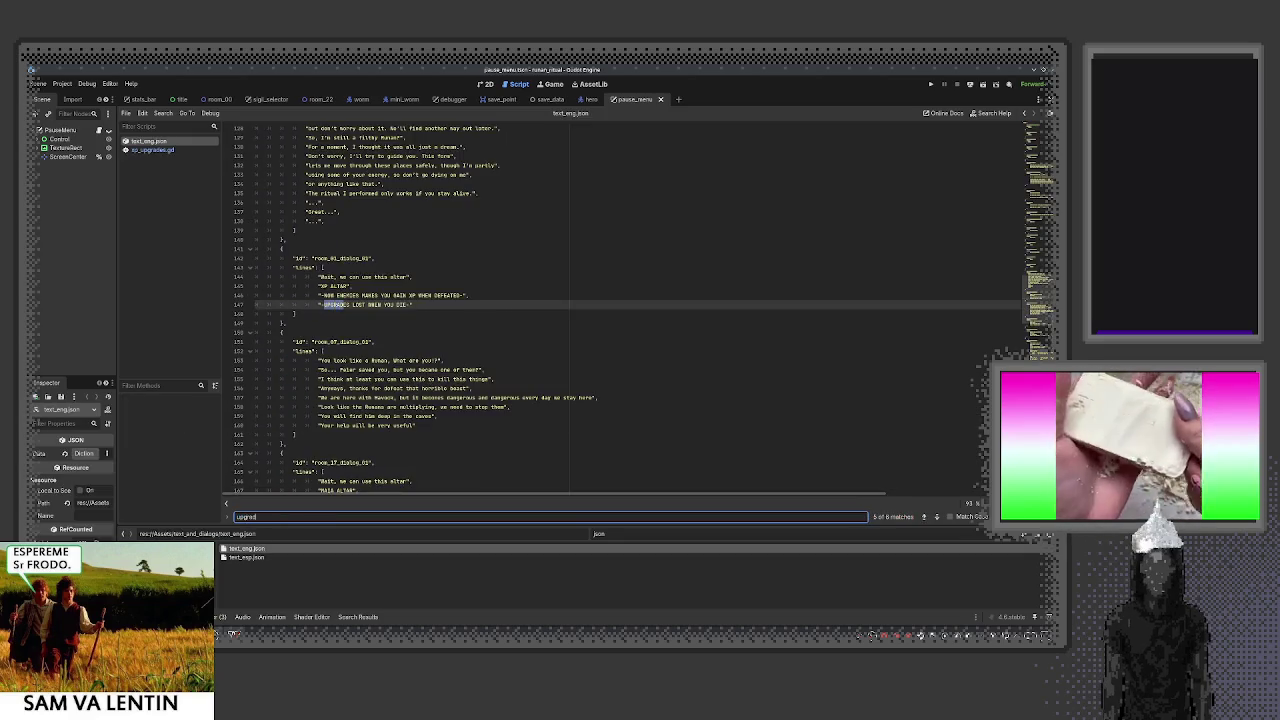
key("Return")
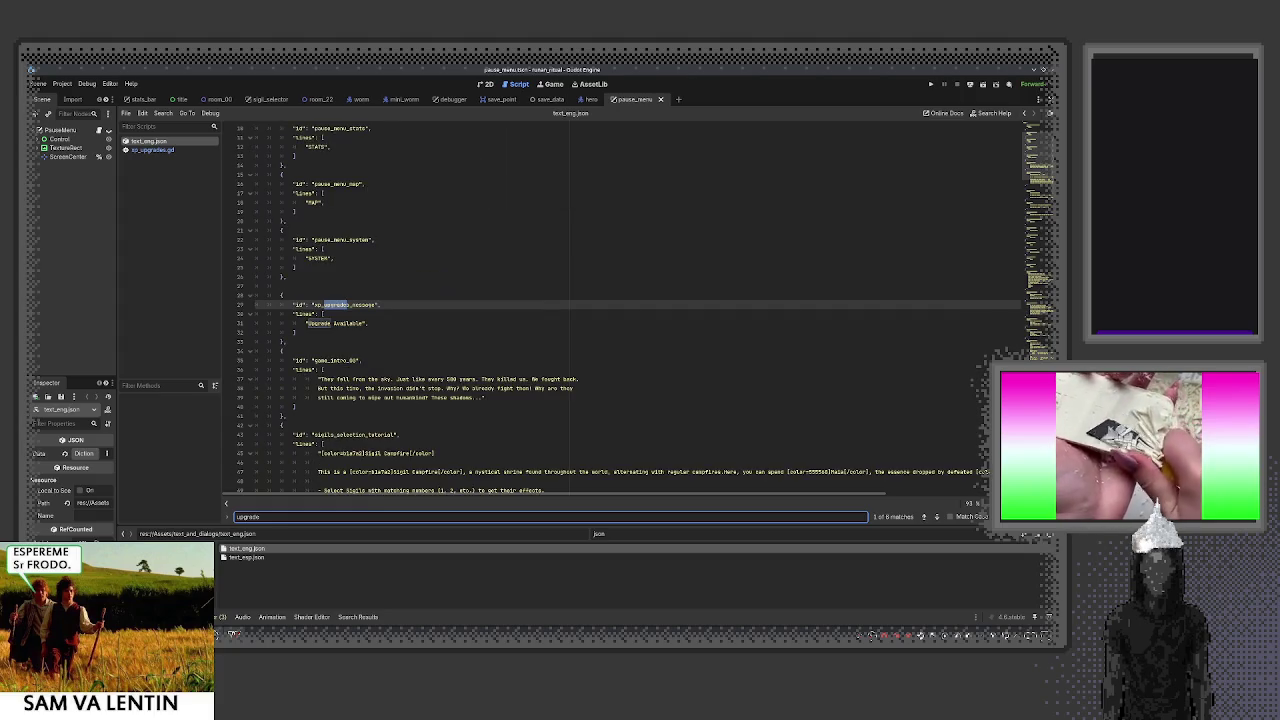
double_click(331, 305)
key("ctrl+c")
Open text_esp.json, search it for xp_upgrades_message, and compare it with the English file
left_click(250, 562)
left_click(377, 430)
key("ctrl+f")
key("ctrl+v")
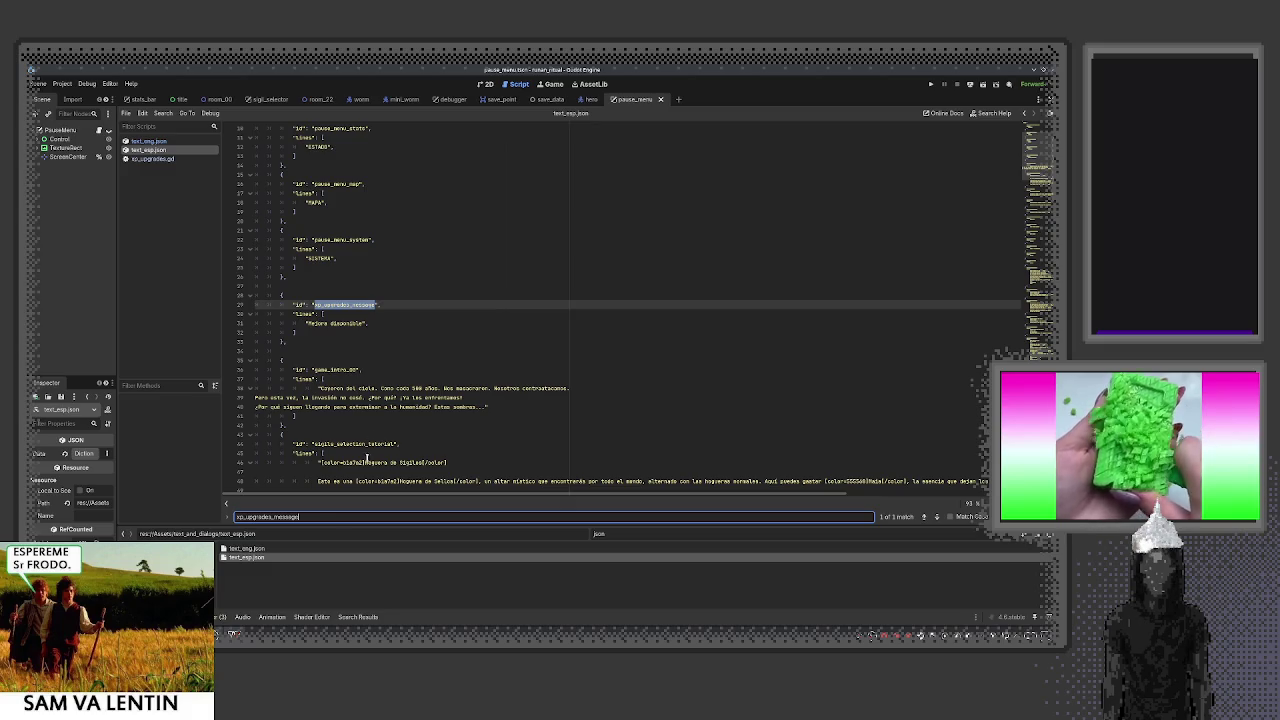
left_click(250, 550)
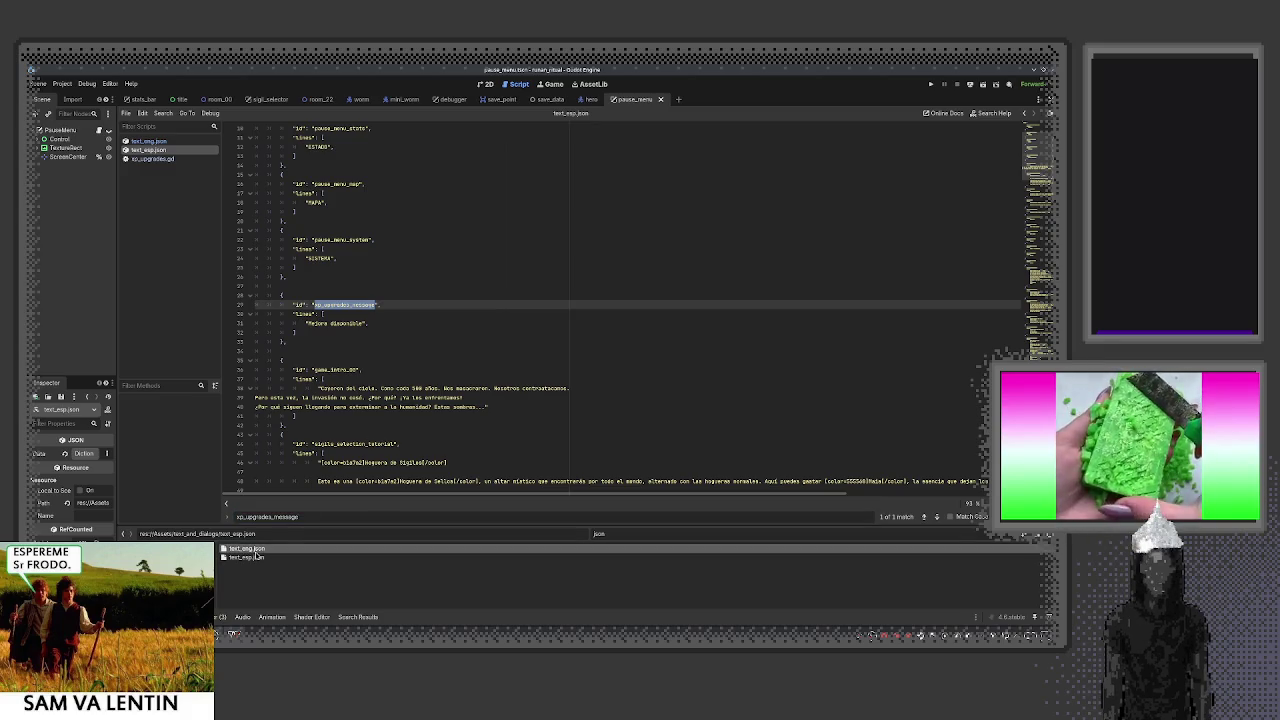
left_click(250, 557)
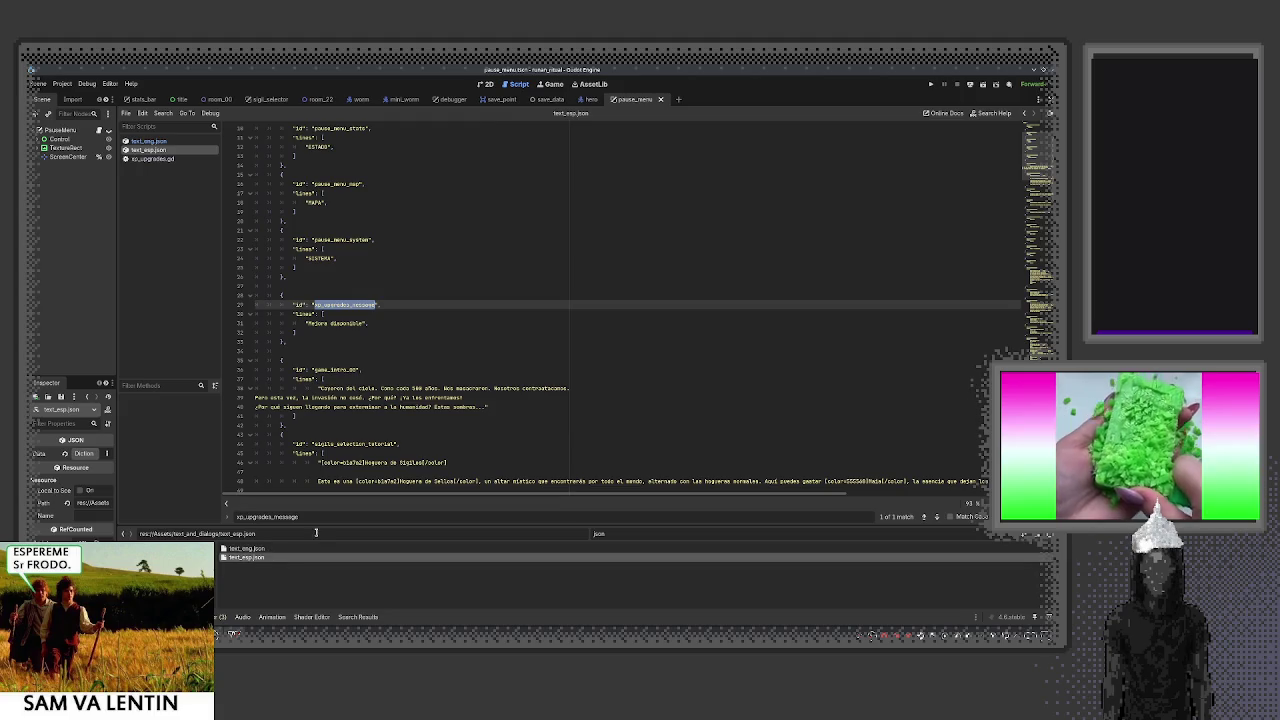
Close both localization files, returning to xp_upgrades.gd at line 23
middle_click(195, 141)
middle_click(195, 141)
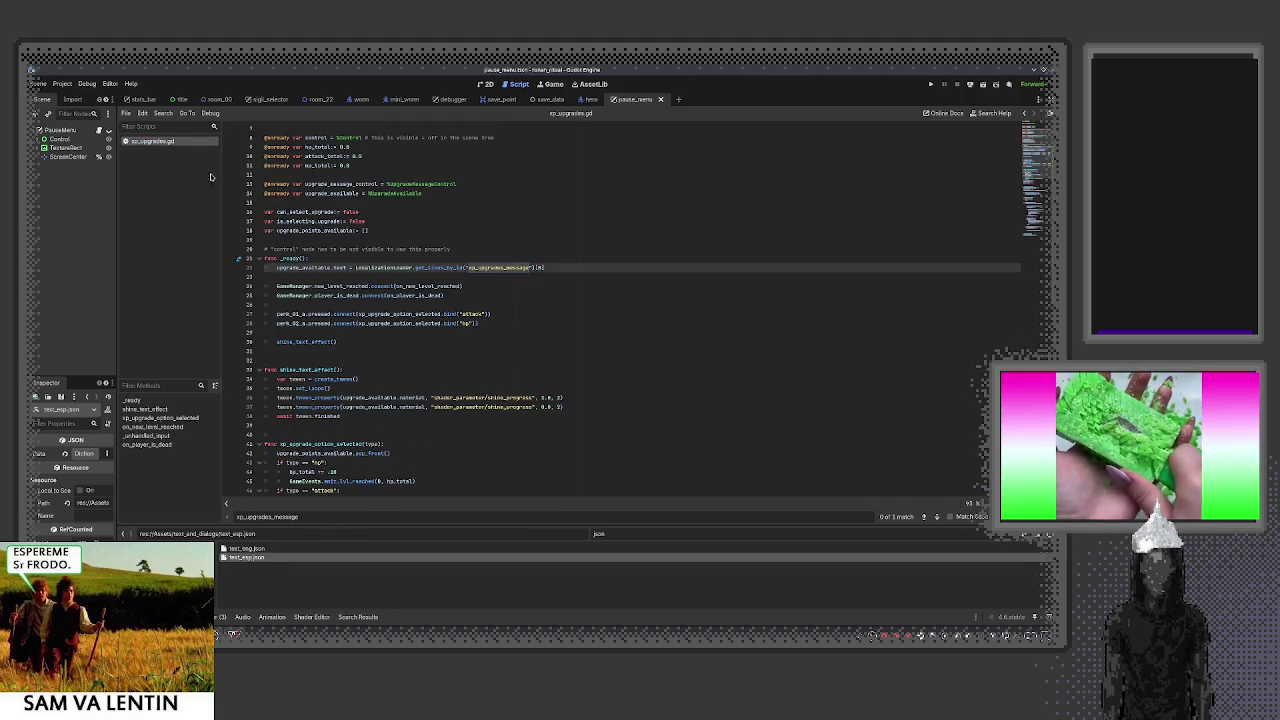
left_click(548, 277)
Close the find bar and review the new_level_reached, player_is_dead connections and shine_text_effect call
key("Escape")
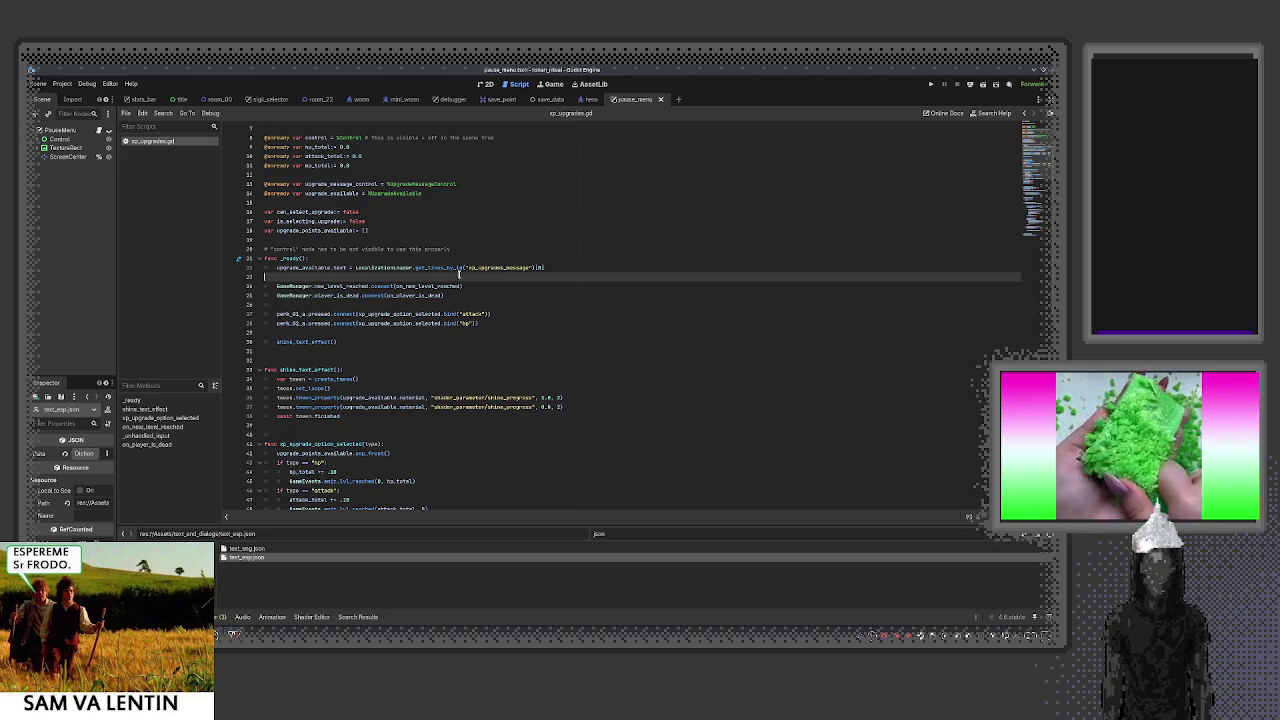
left_click_drag(277, 286, 383, 286)
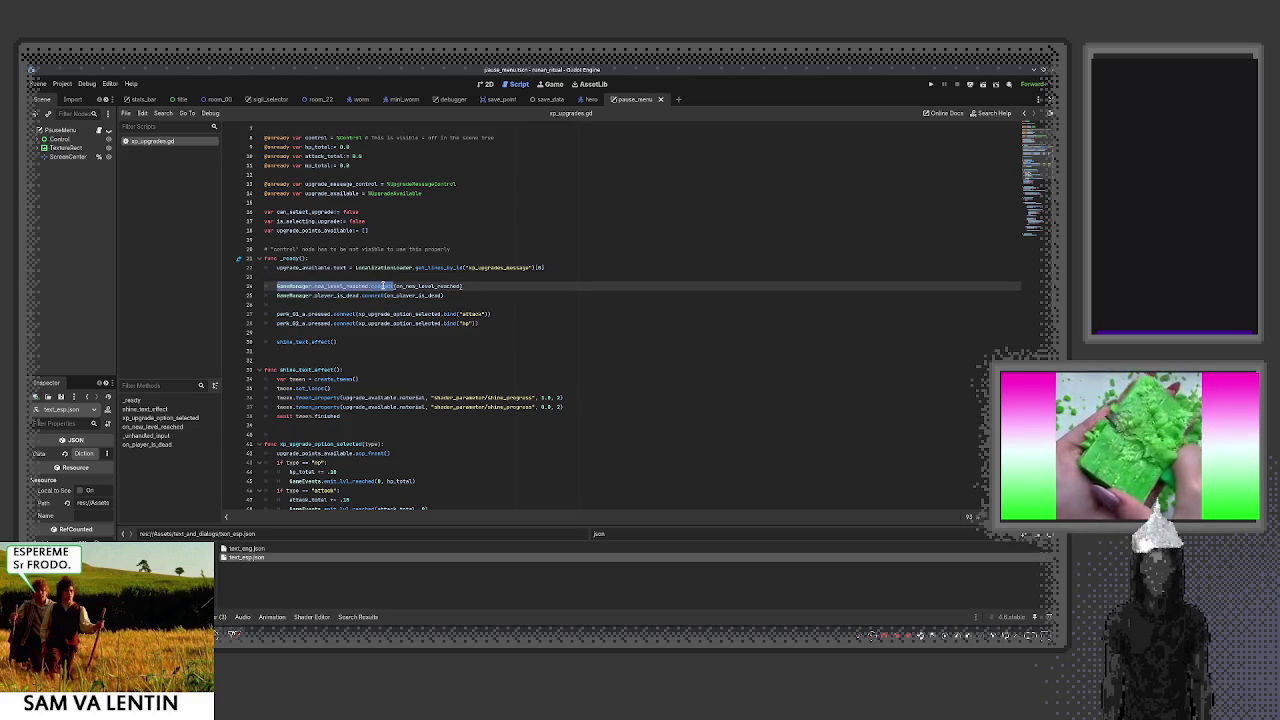
double_click(420, 286)
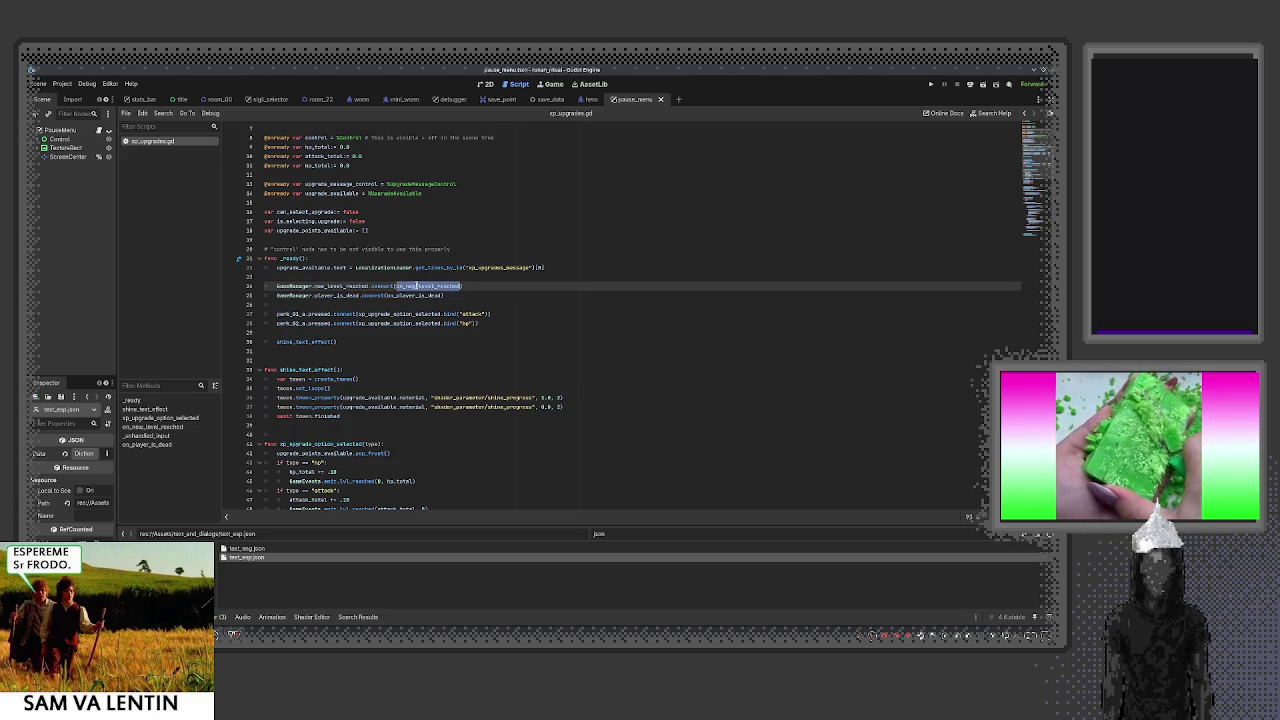
type("on")
double_click(417, 296)
left_click_drag(277, 296, 383, 296)
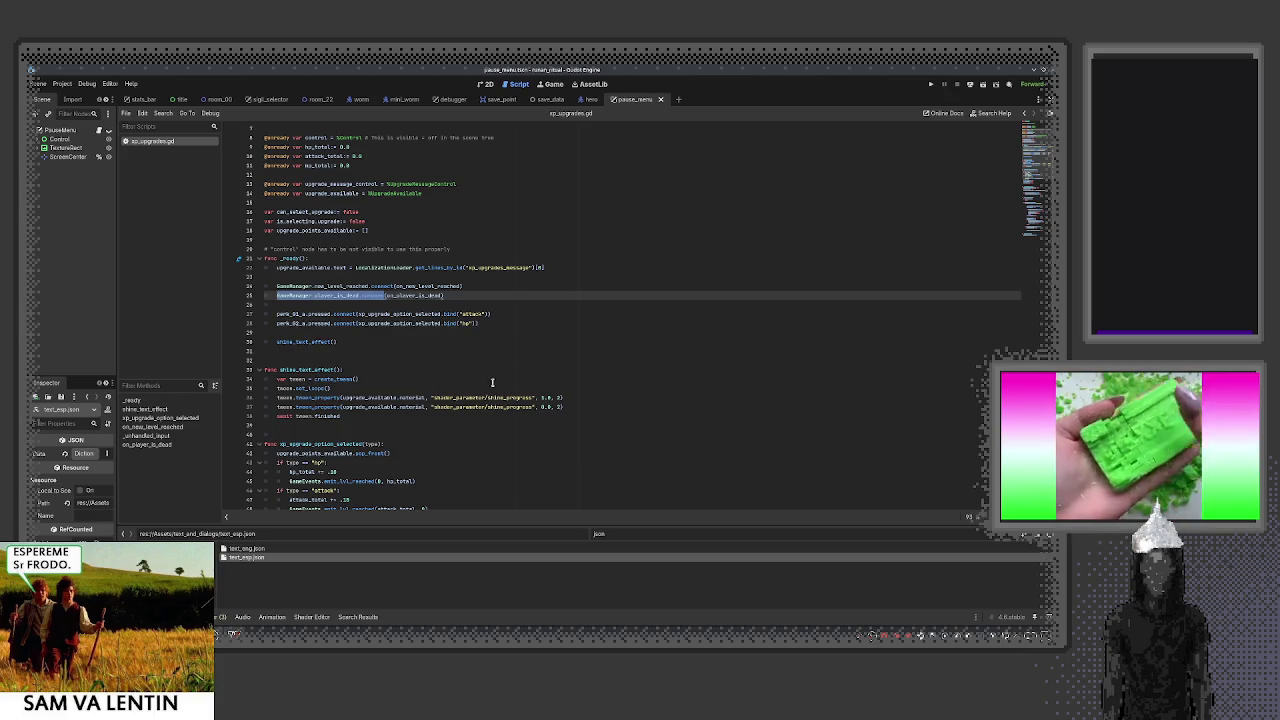
double_click(289, 342)
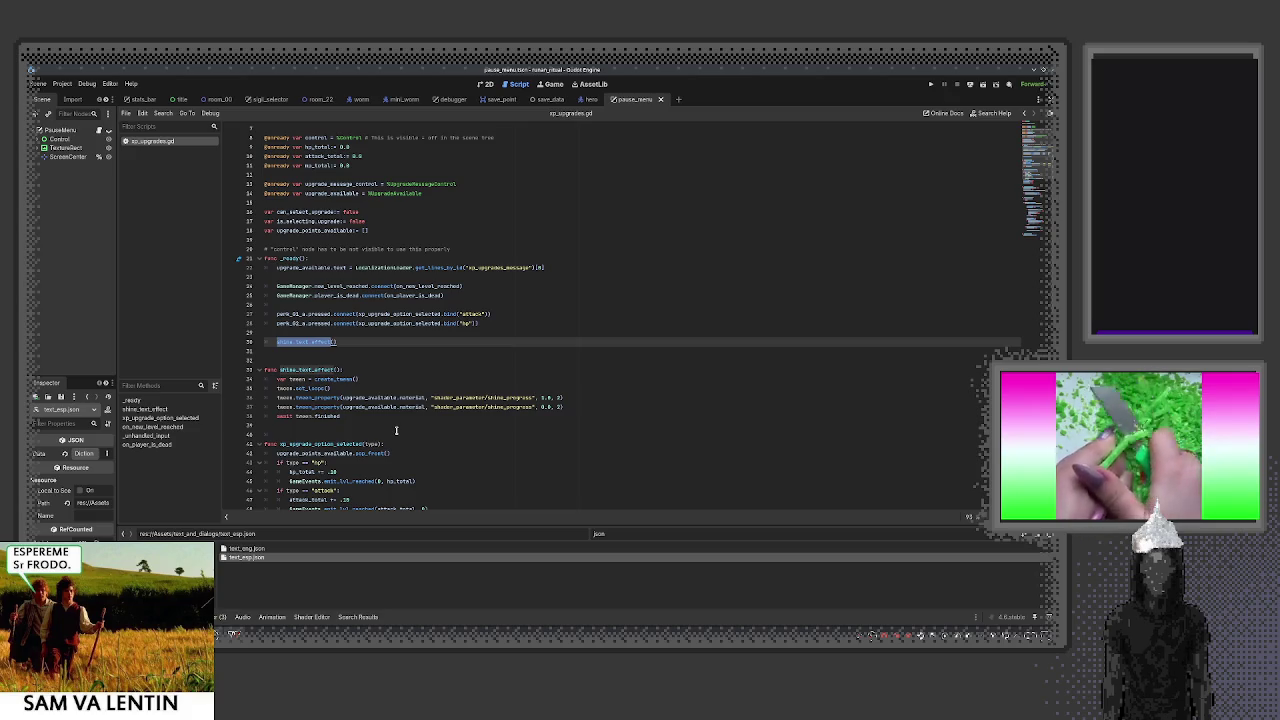
scroll(332, 455, "down", 3)
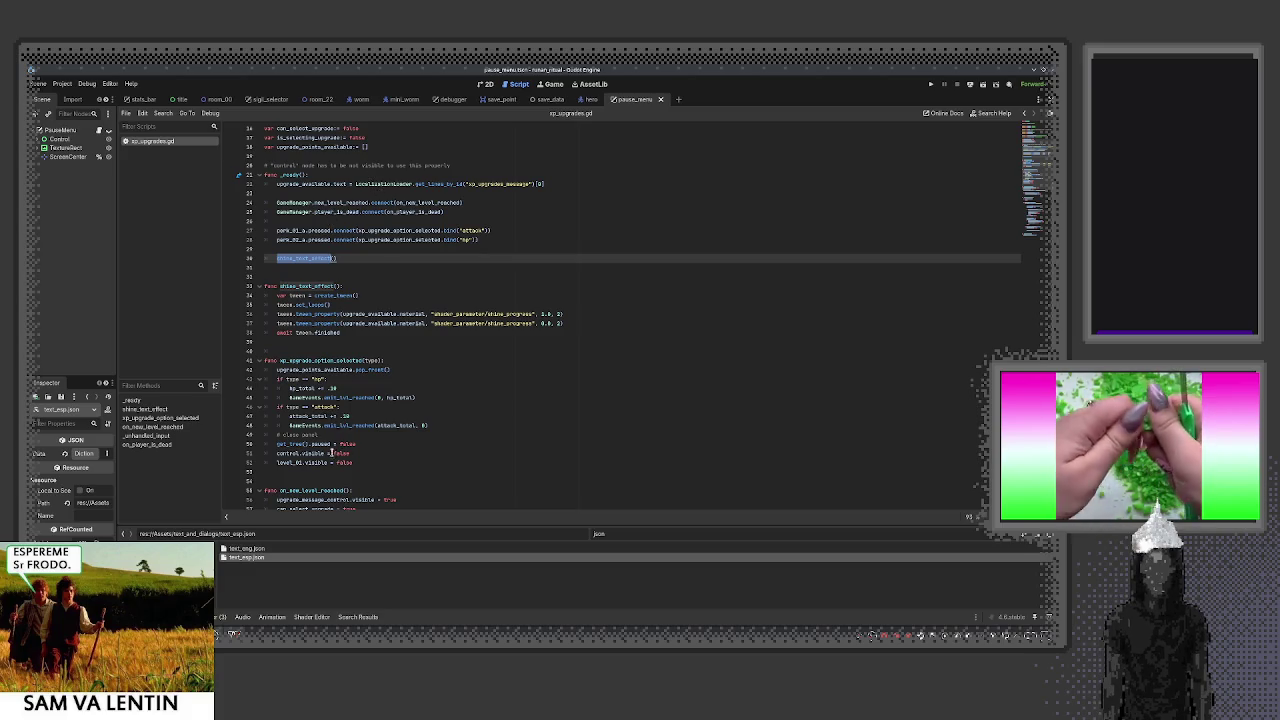
Review the upgrade_points_available declaration and the GameEvents.emit_lvl_reached call on line 45
double_click(280, 370)
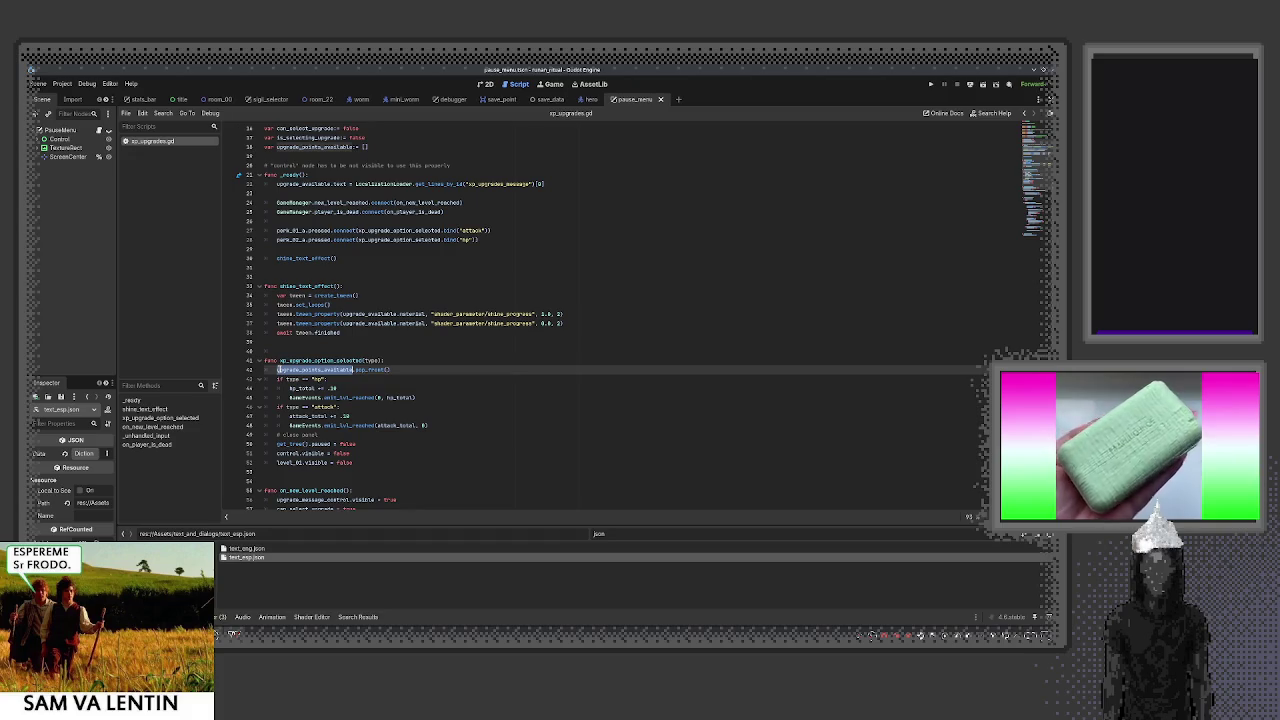
scroll(279, 370, "up", 4)
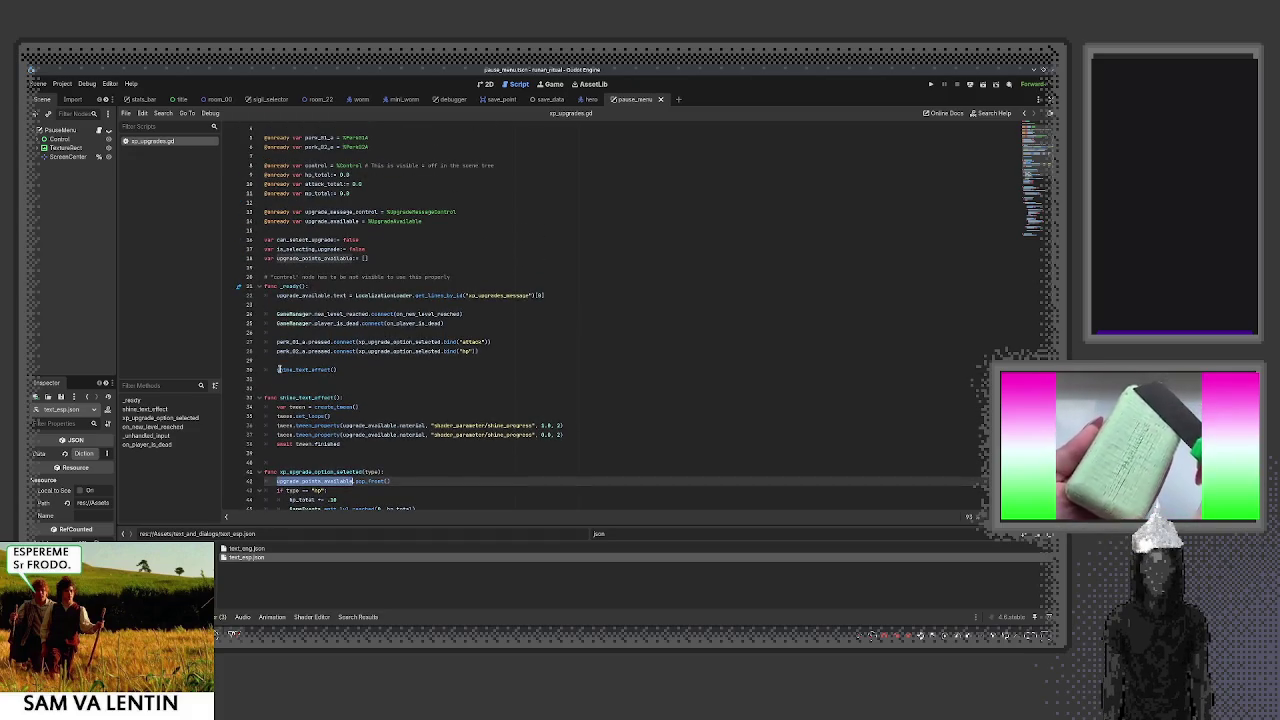
scroll(279, 370, "down", 3)
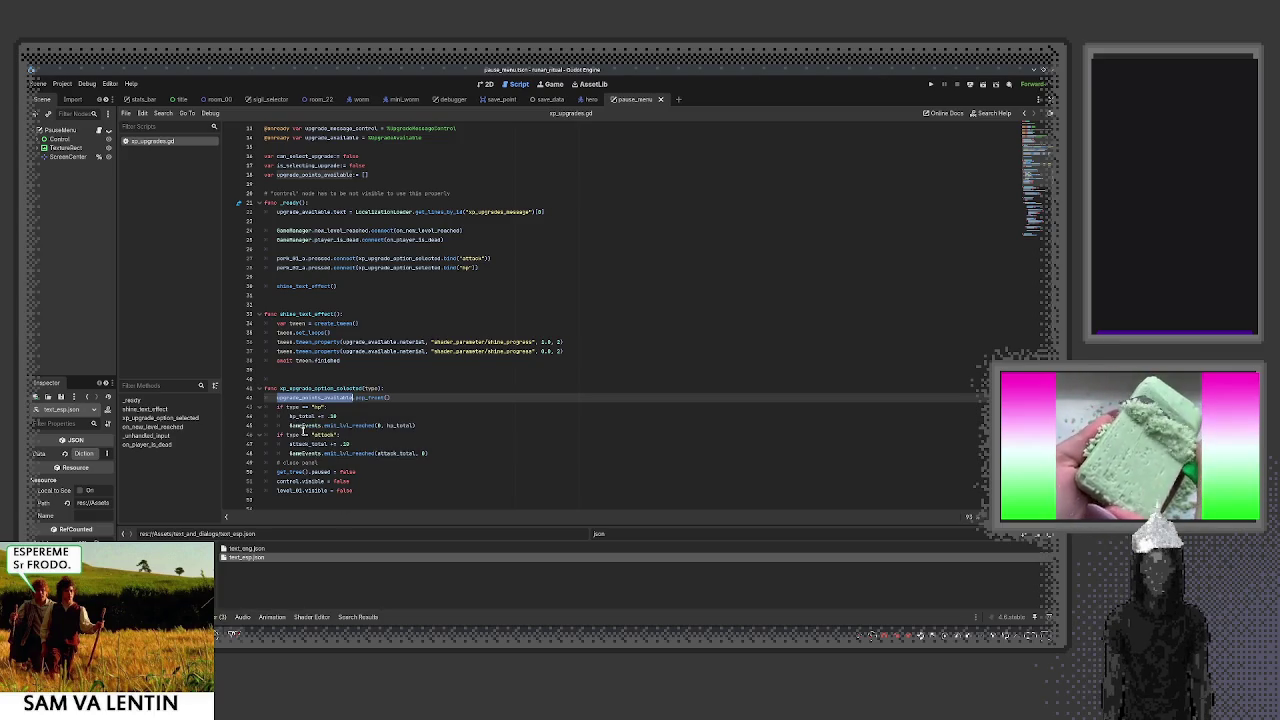
double_click(302, 425)
left_click_drag(302, 425, 349, 426)
scroll(349, 426, "down", 3)
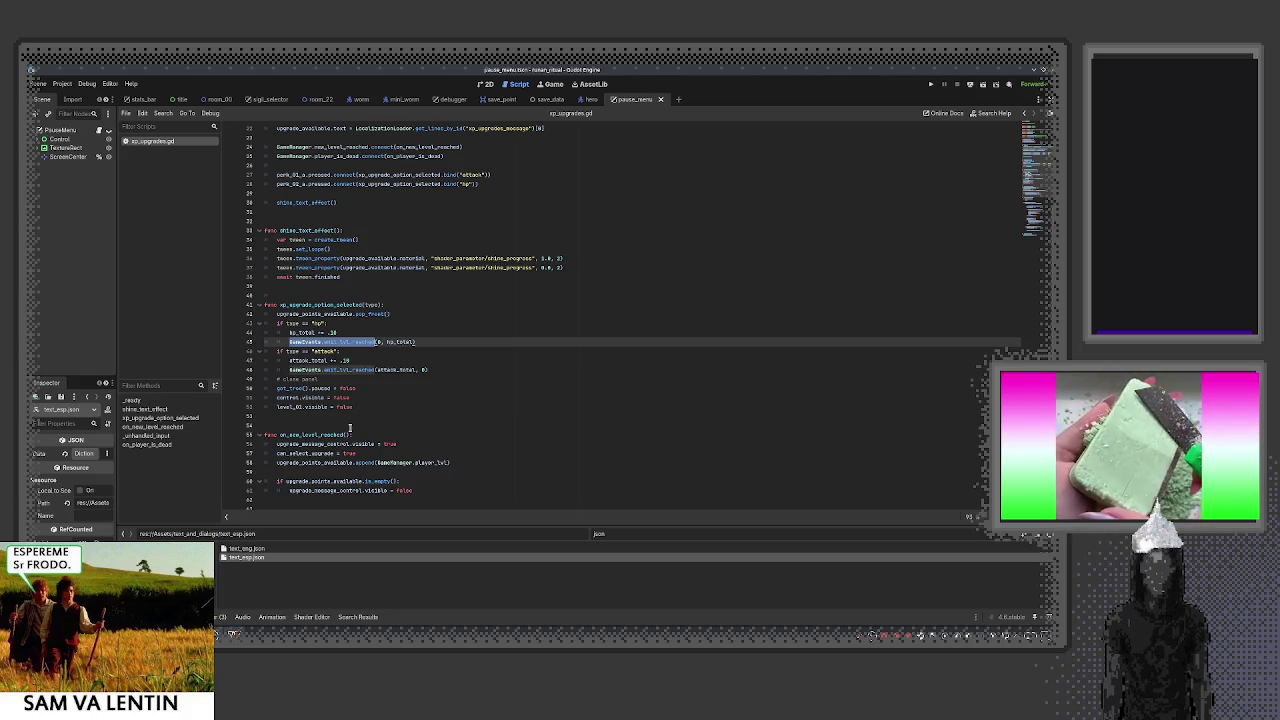
scroll(349, 427, "down", 2)
scroll(349, 427, "up", 1)
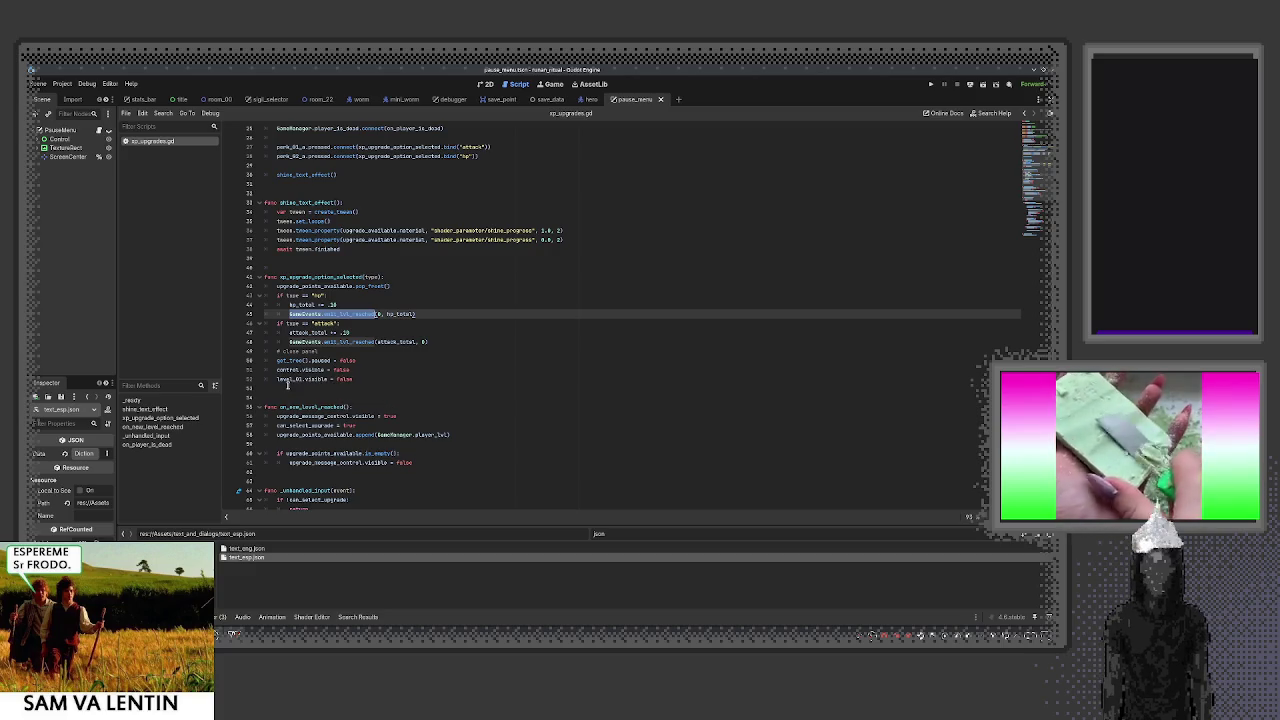
Pick out false and level_01 on line 52, then expand the Control node's children
double_click(344, 379)
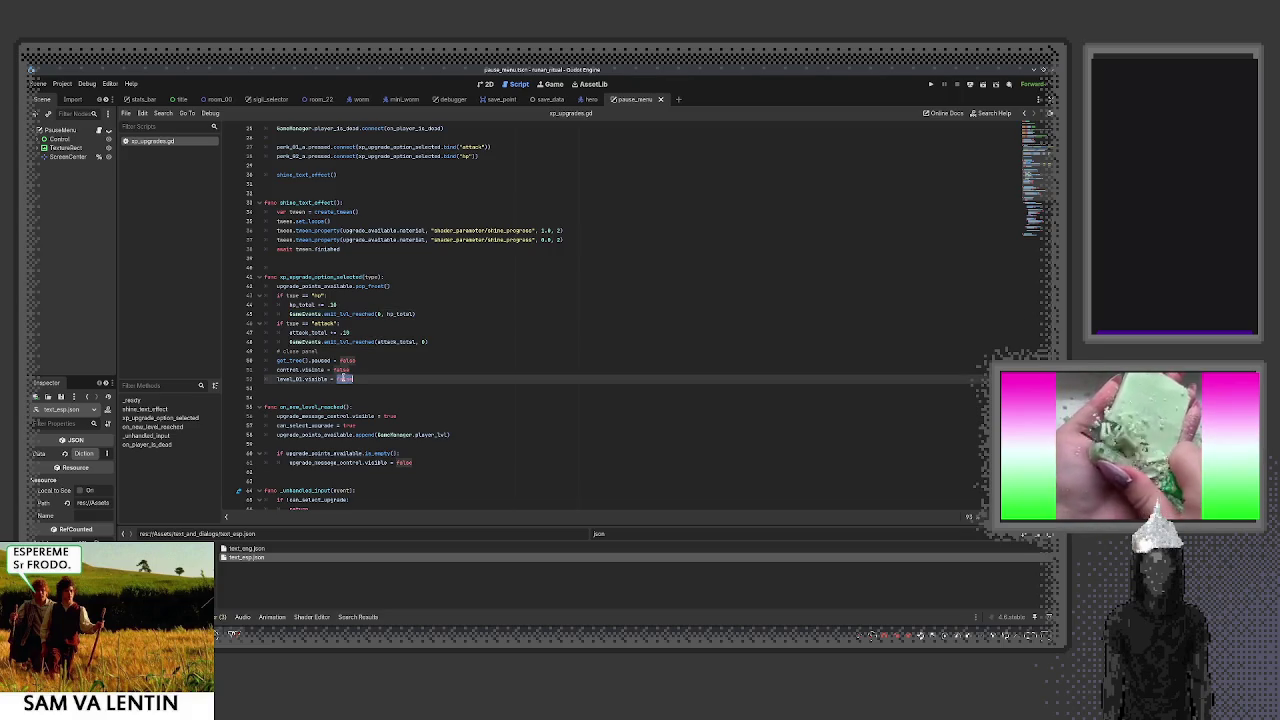
double_click(289, 380)
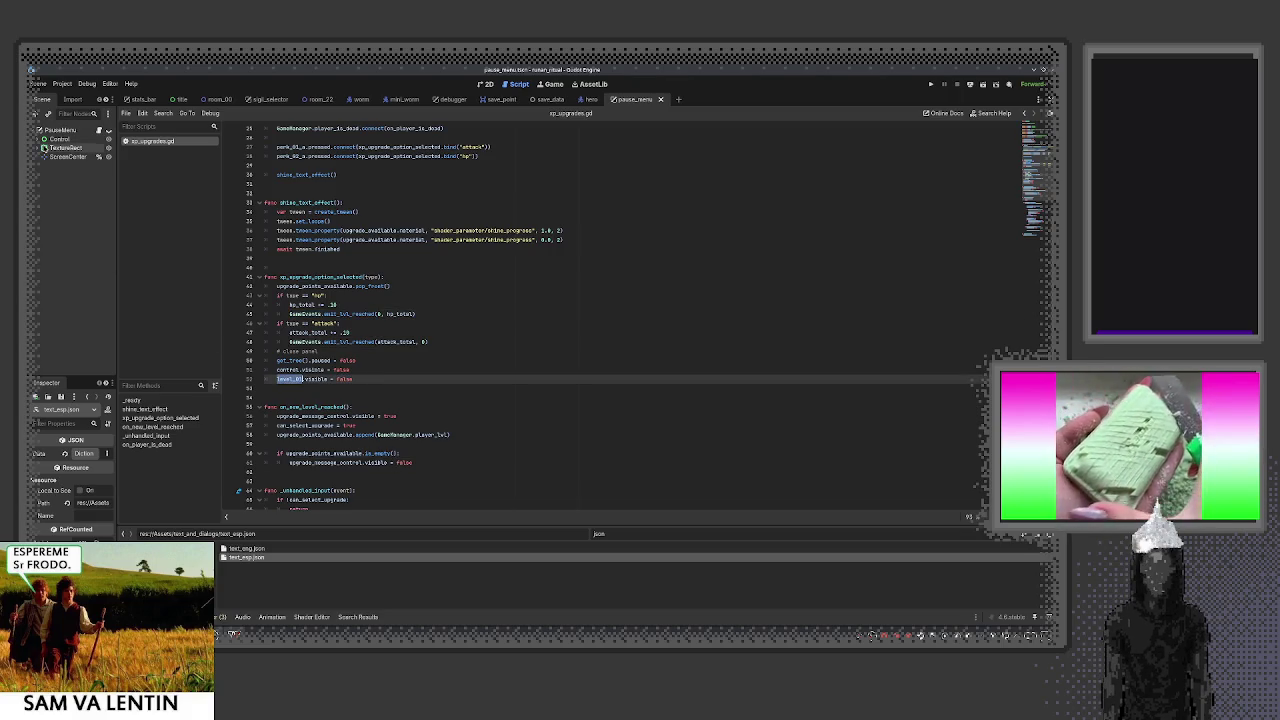
left_click(39, 139)
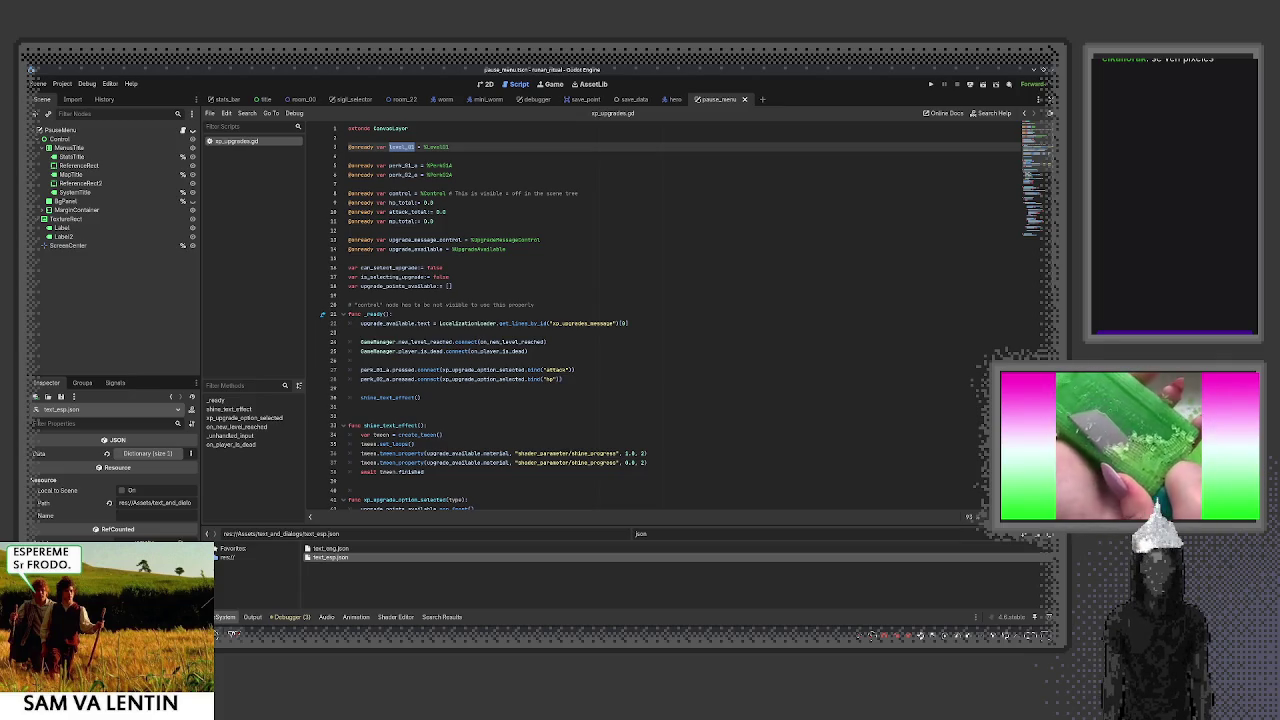
Zoom the xp_upgrades.gd editor to 114% and drag the script-list splitter left to widen the code
left_click(847, 405)
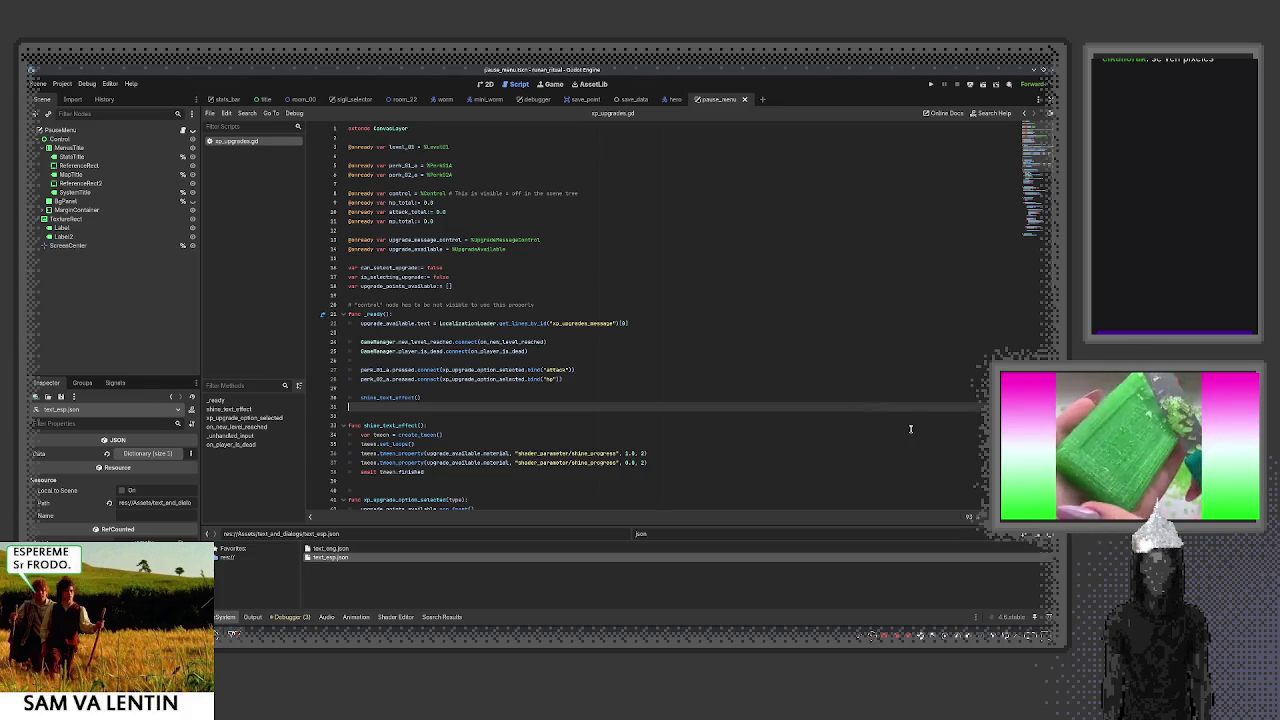
scroll(757, 408, "up", 2)
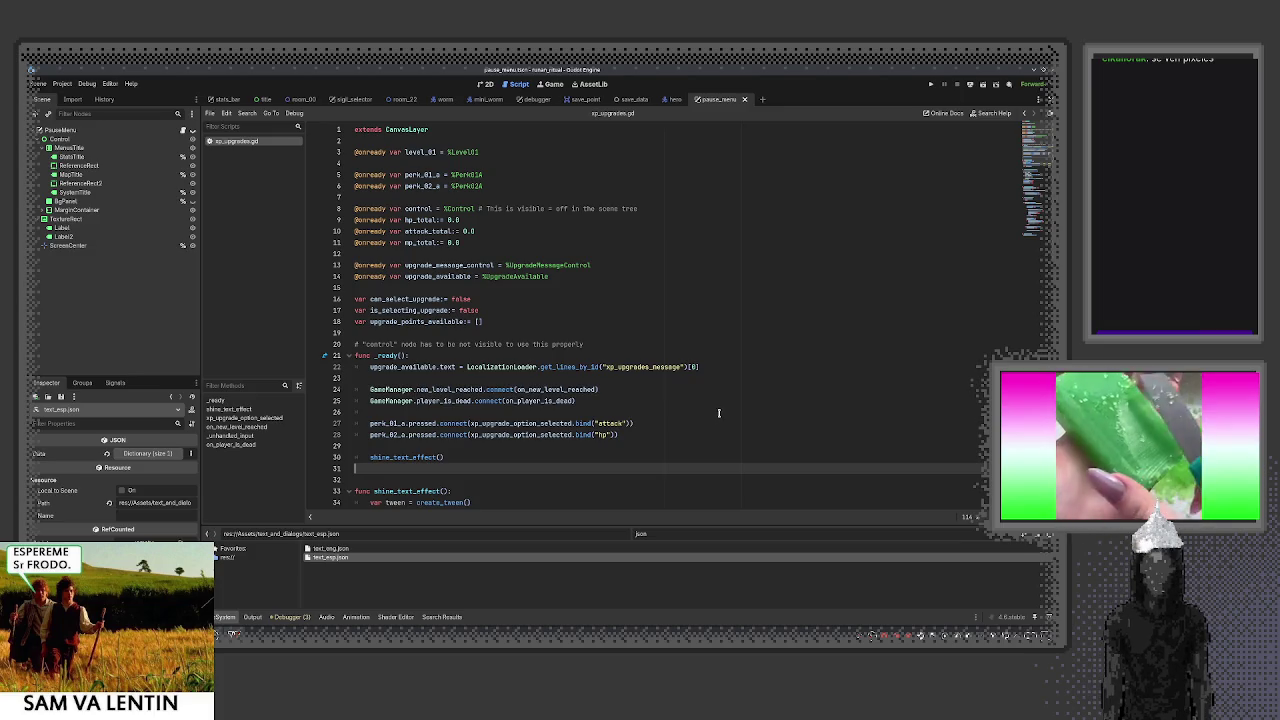
left_click_drag(305, 357, 285, 355)
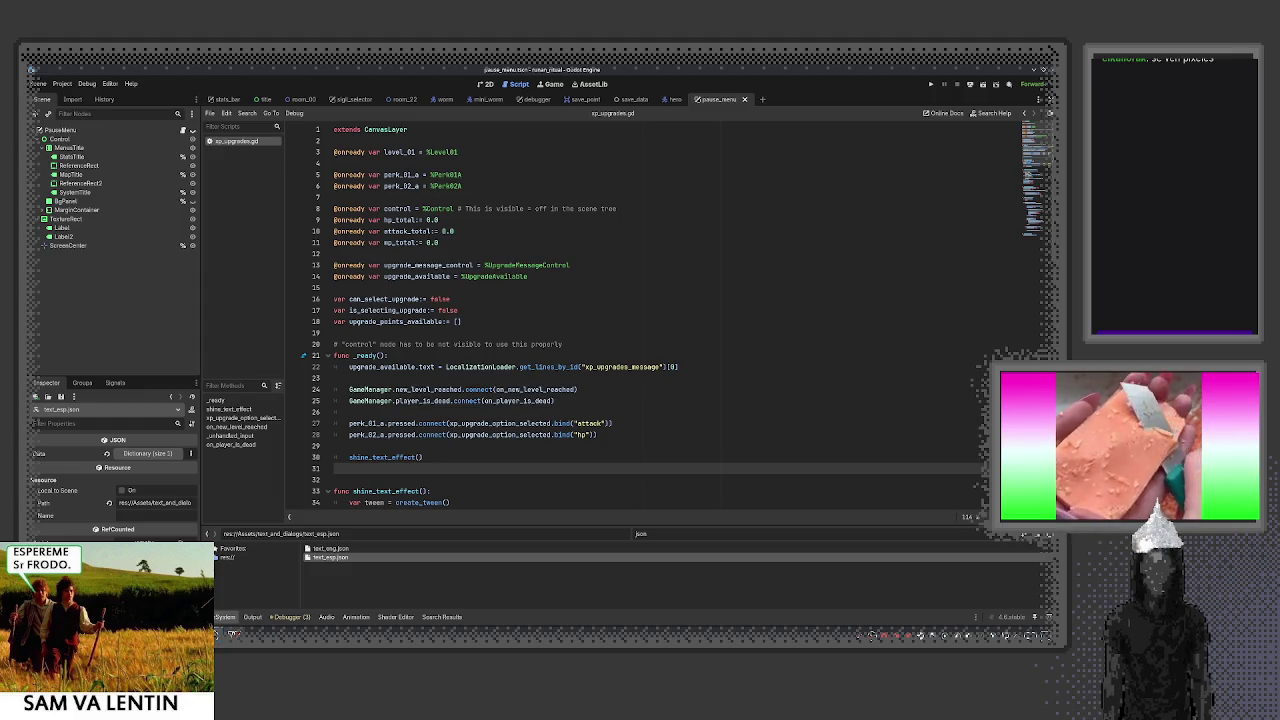
scroll(1040, 310, "down", 5)
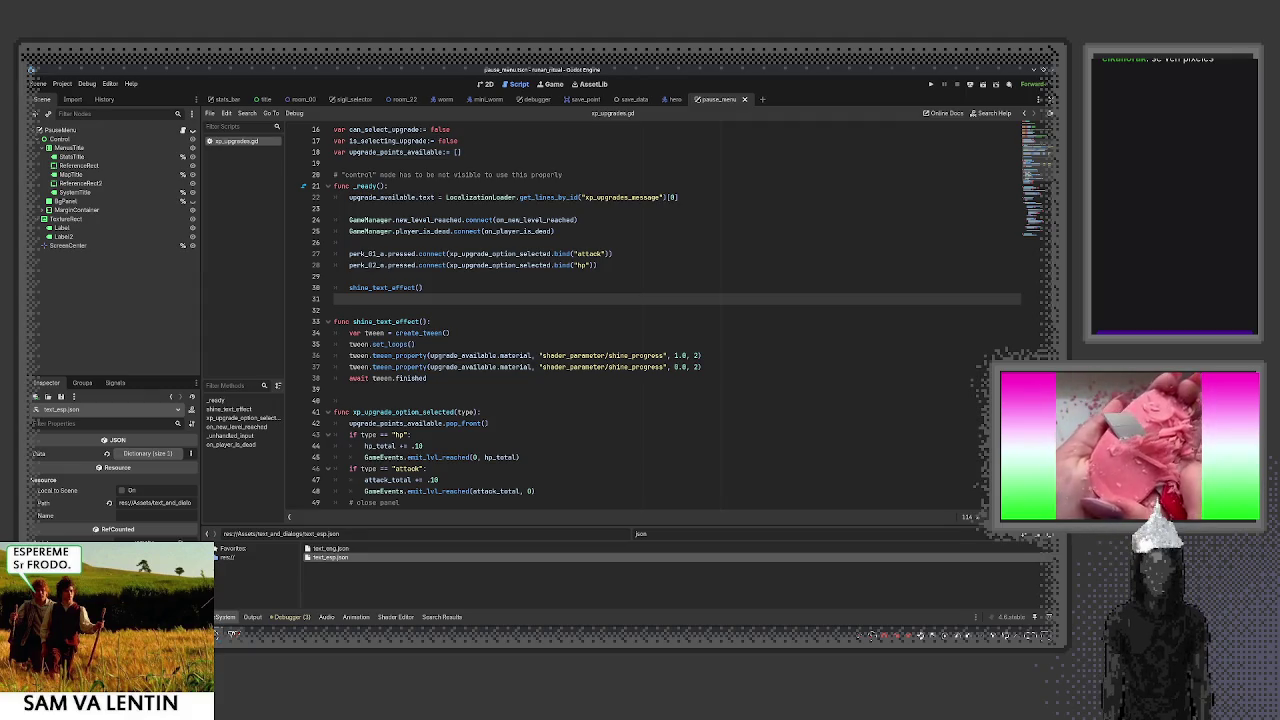
left_click(912, 390)
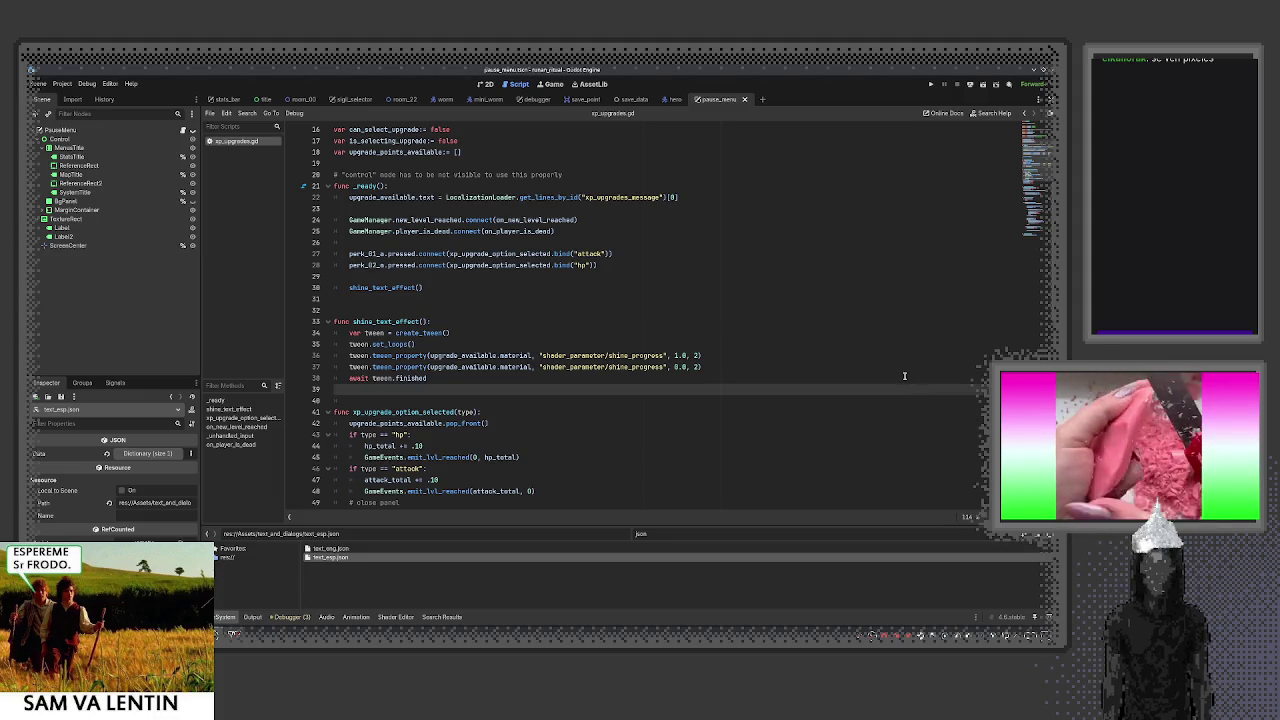
scroll(880, 398, "down", 5)
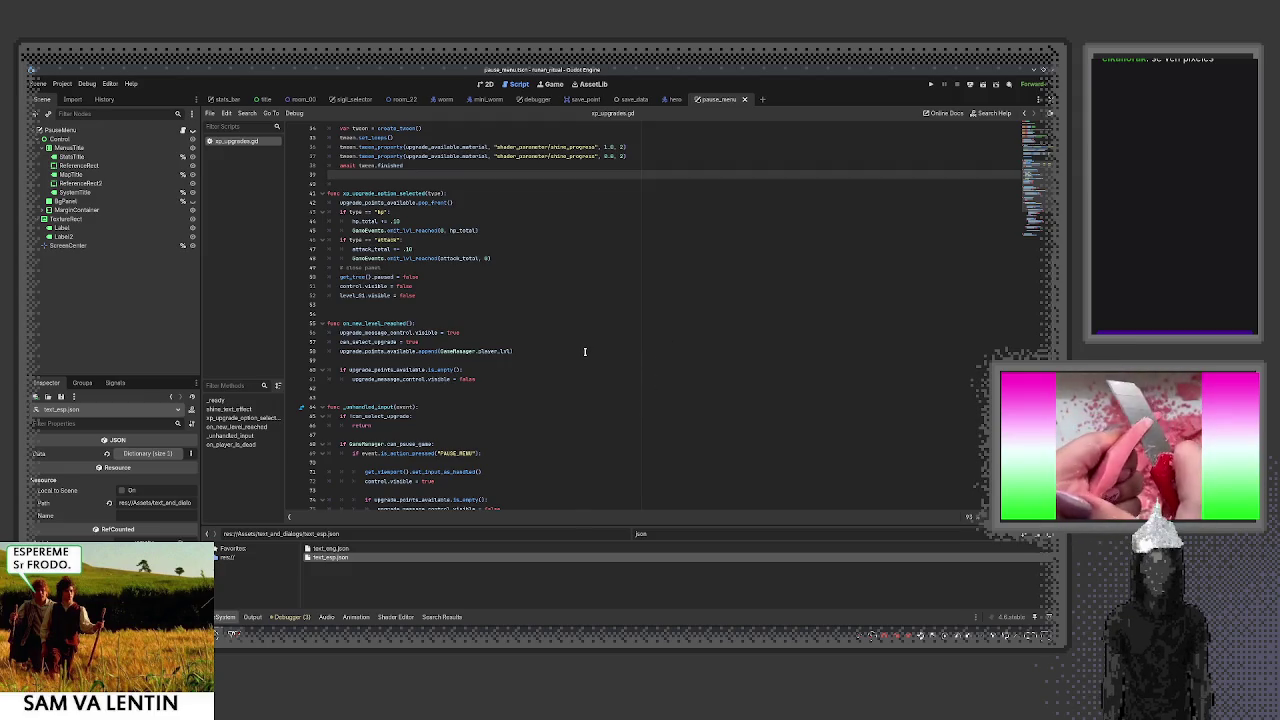
scroll(580, 352, "down", 7)
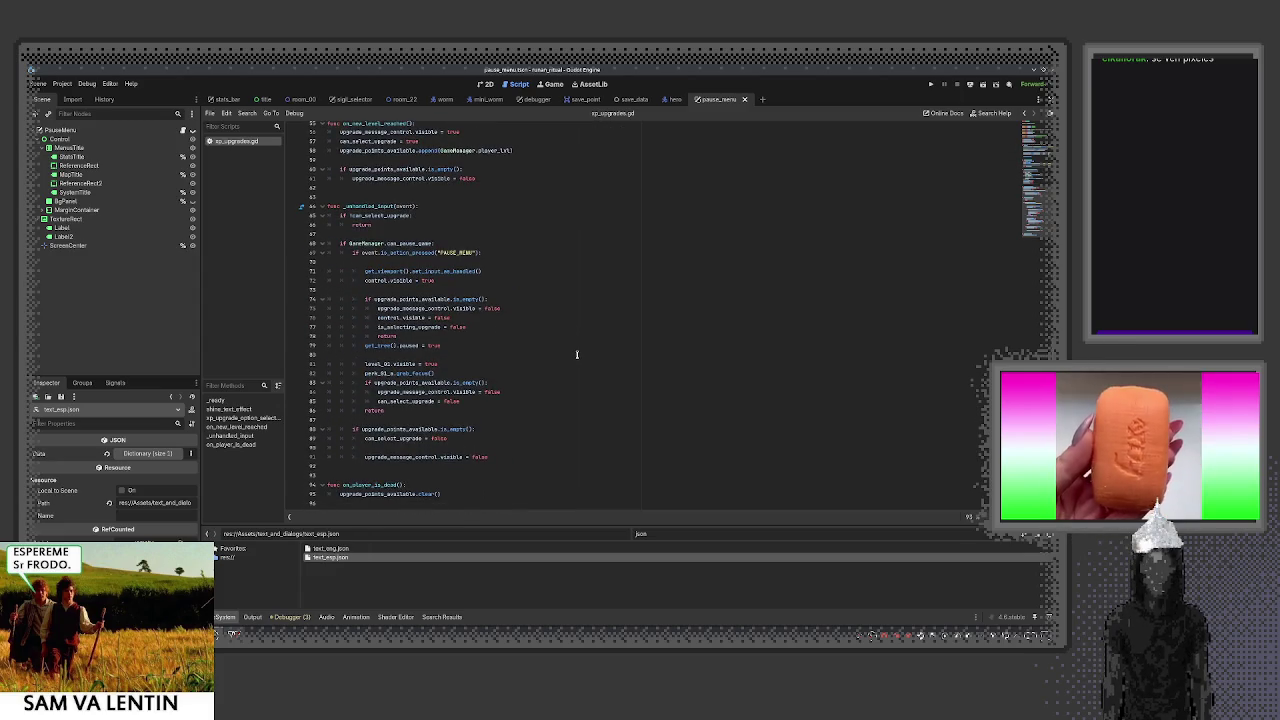
scroll(577, 354, "up", 9)
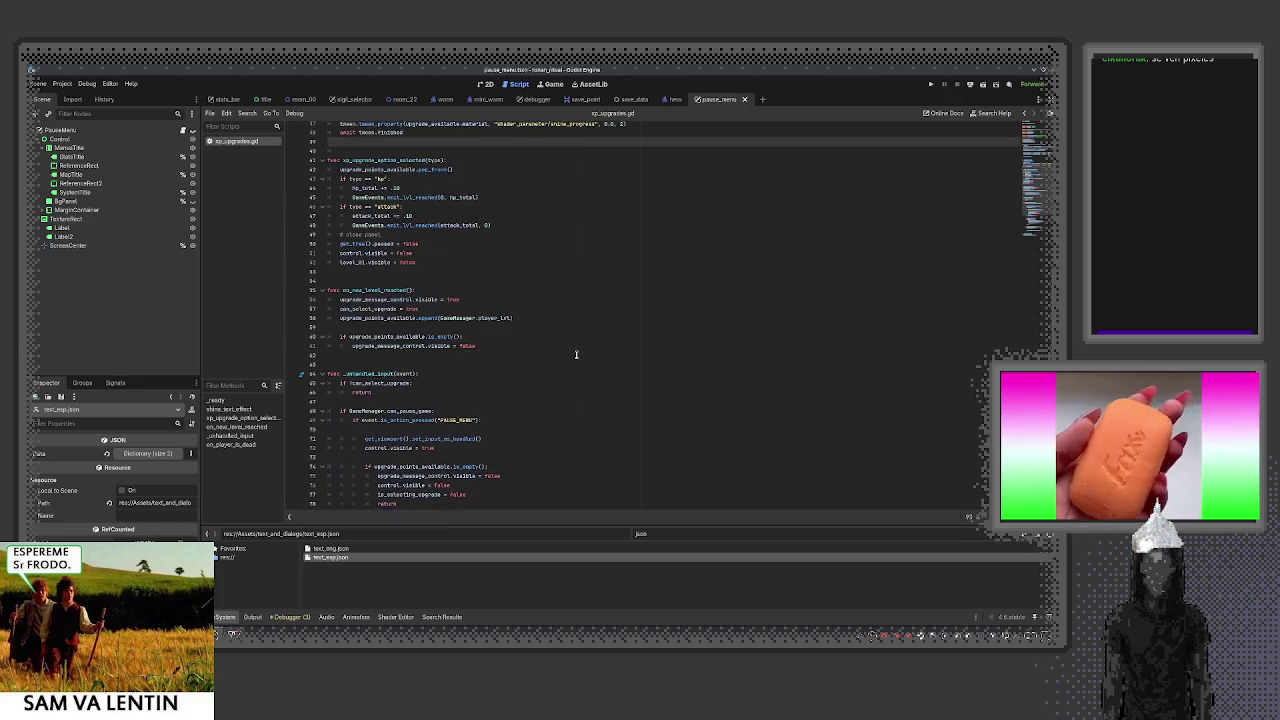
scroll(576, 354, "up", 3)
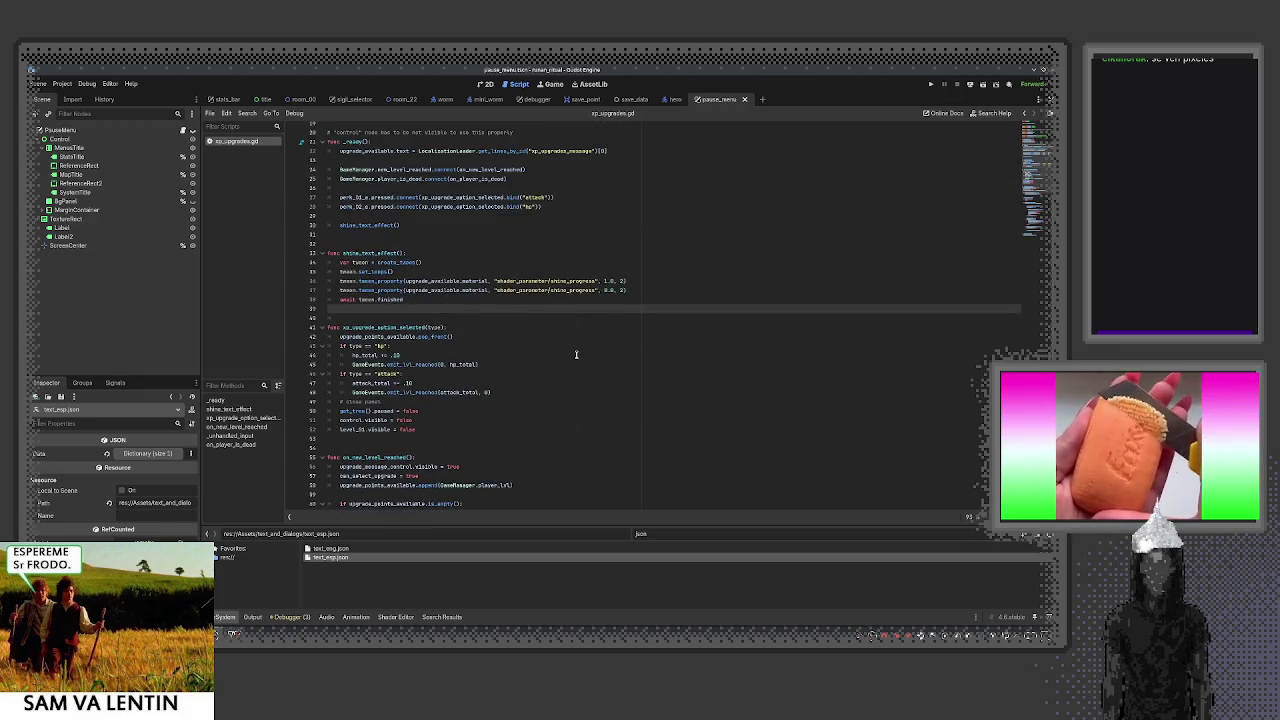
scroll(544, 342, "up", 1)
scroll(544, 342, "up", 1)
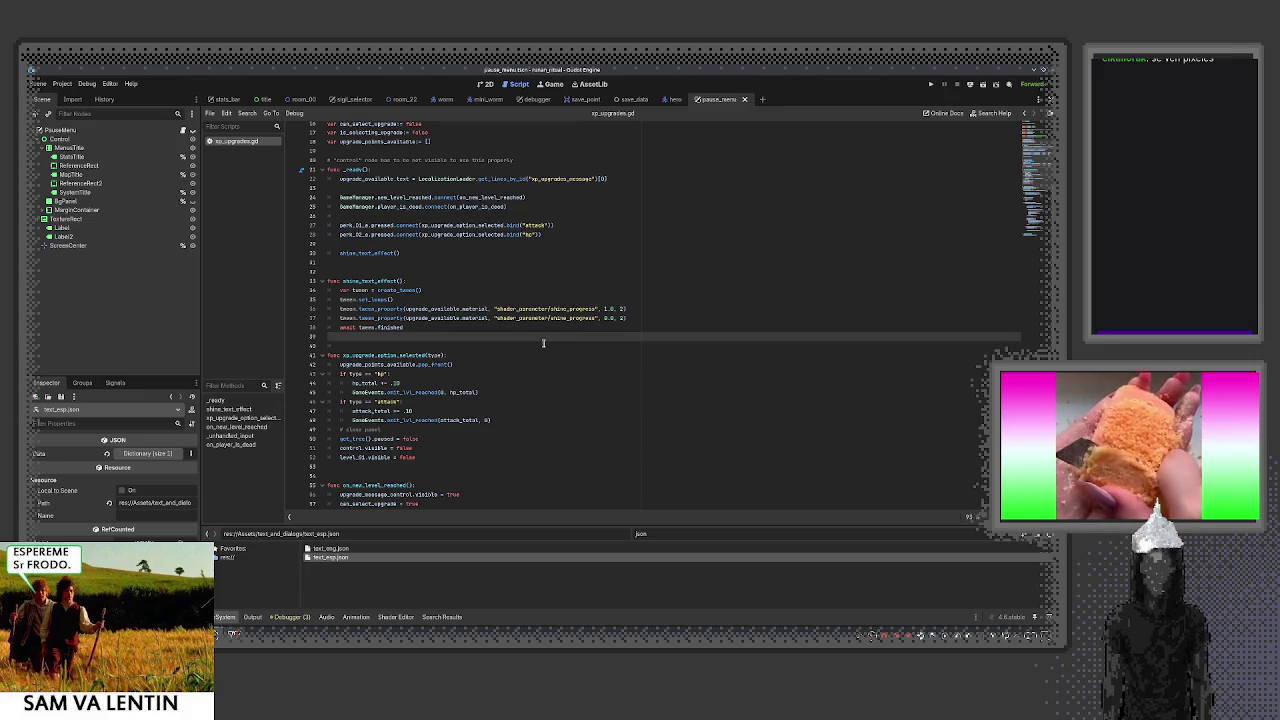
scroll(543, 343, "up", 3)
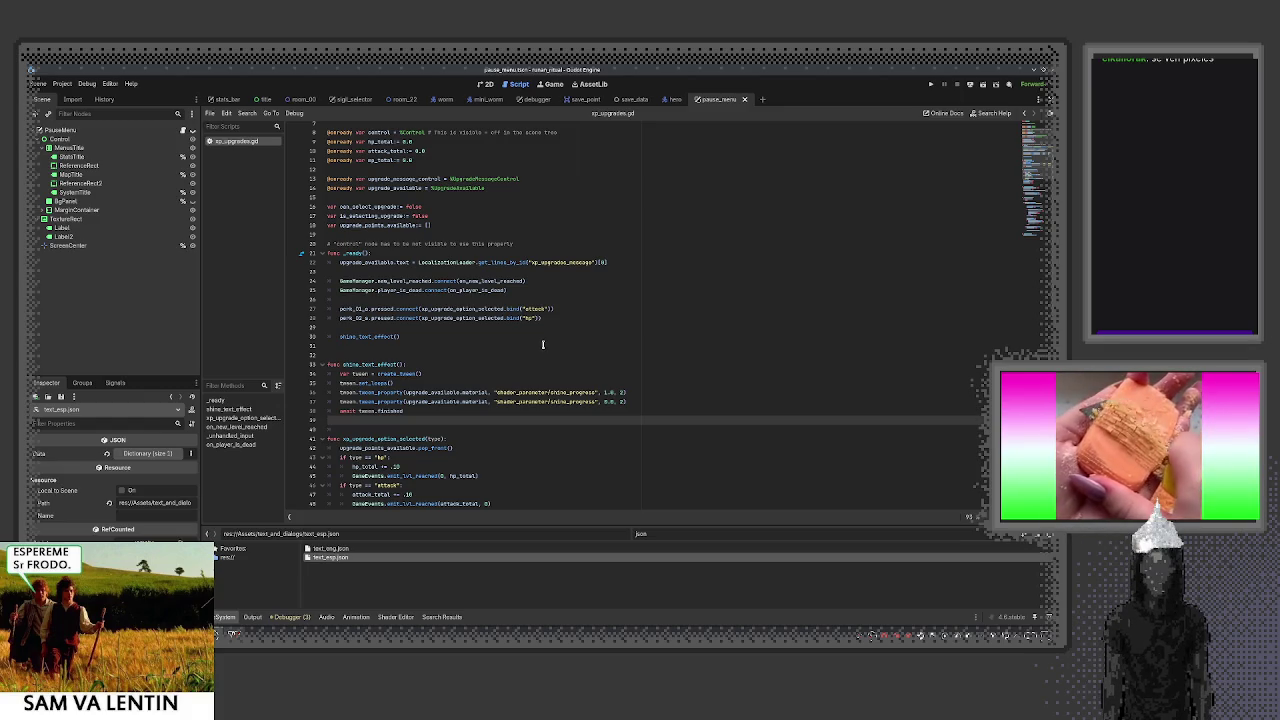
scroll(543, 345, "up", 2)
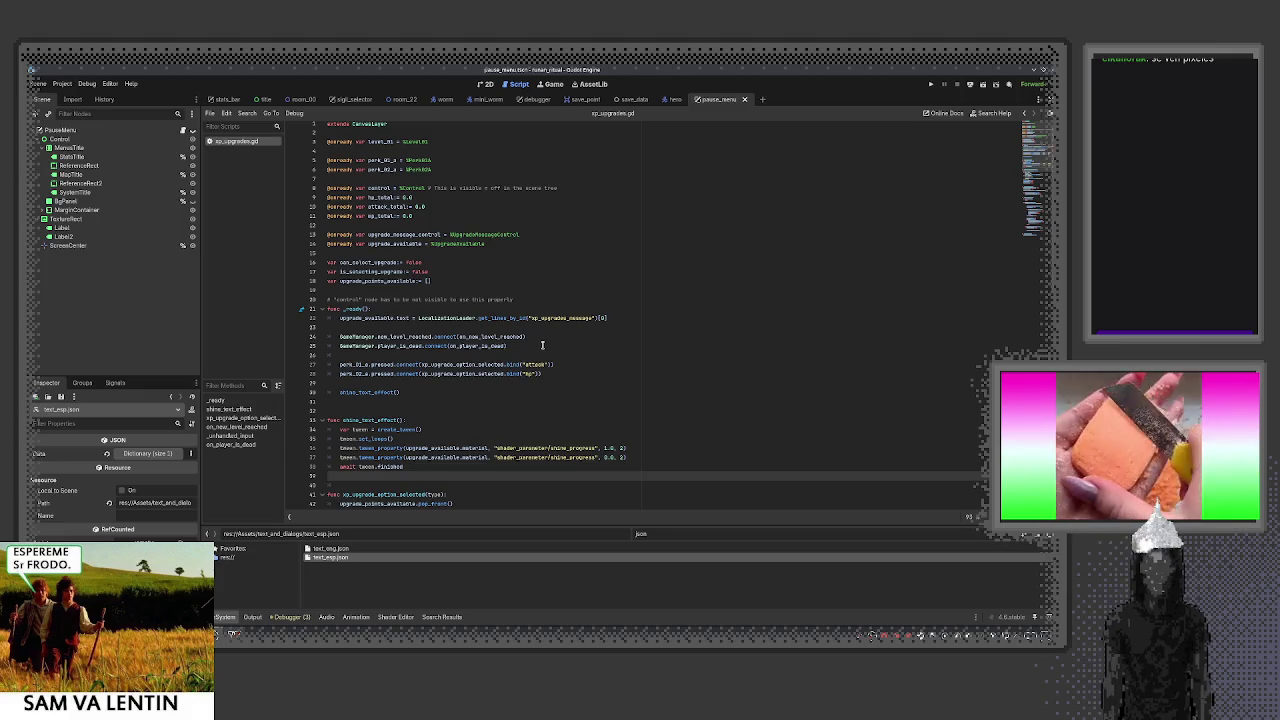
scroll(543, 345, "up", 1)
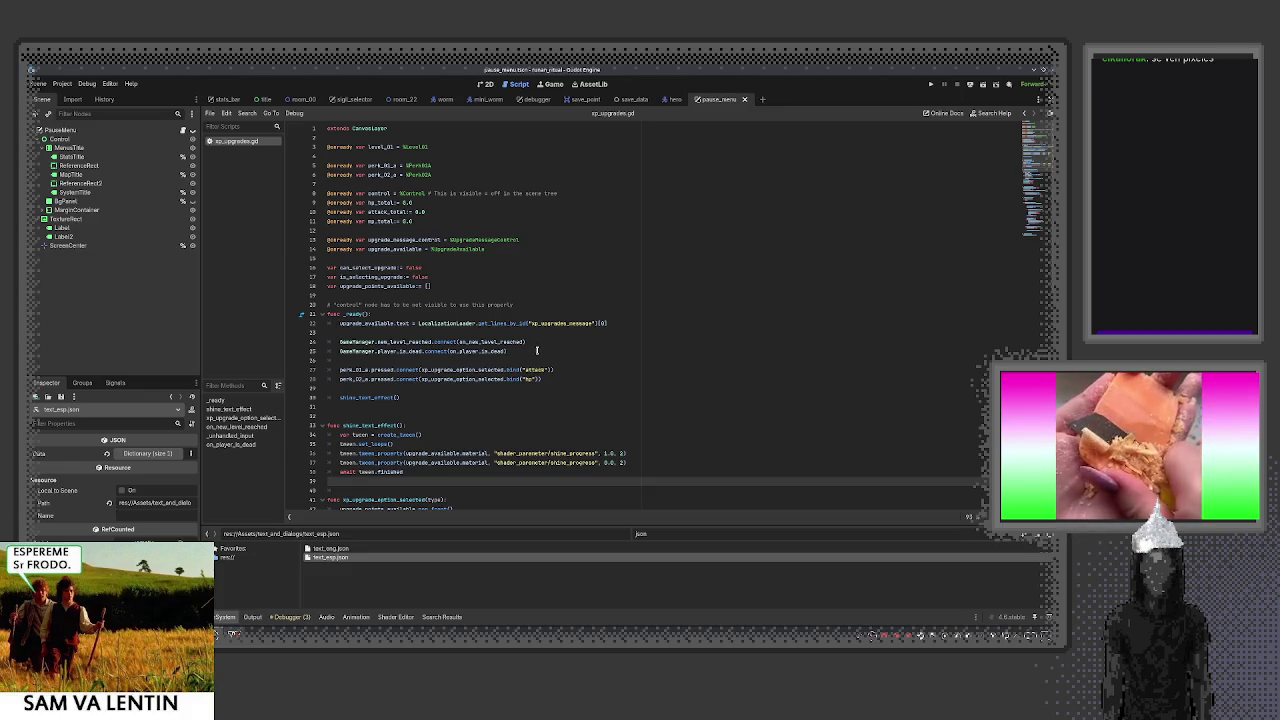
scroll(540, 330, "down", 2)
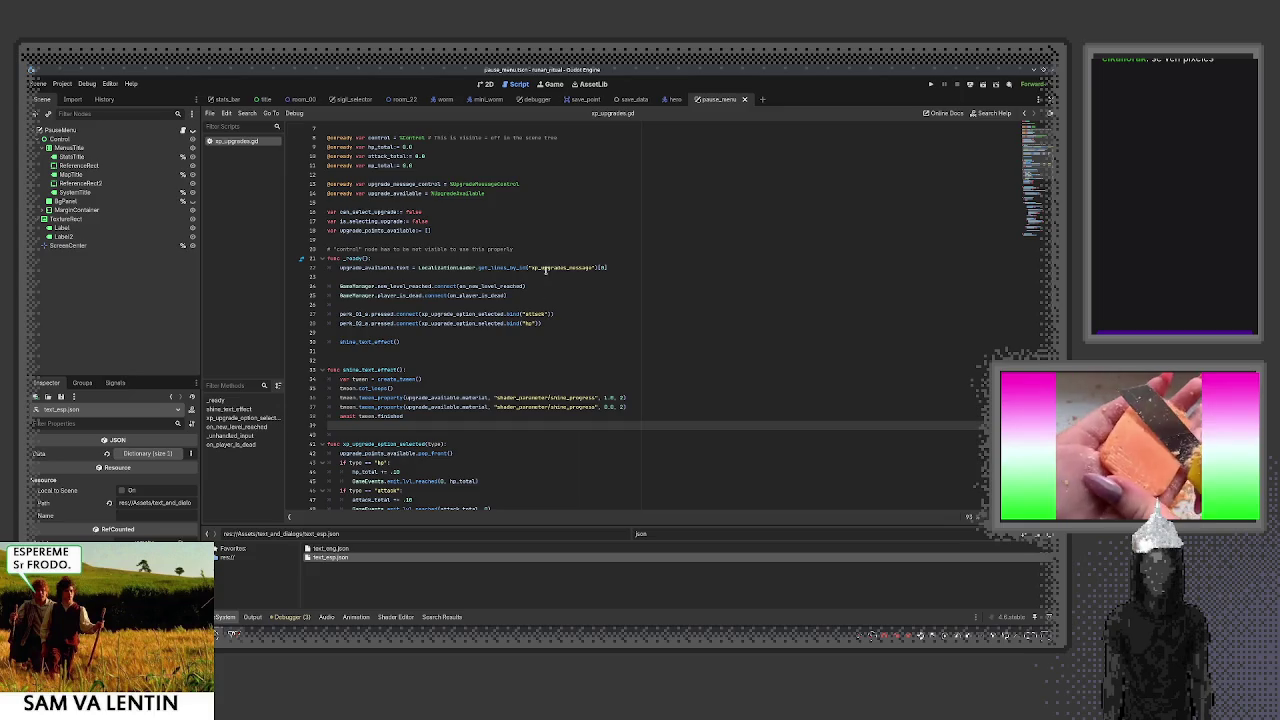
double_click(545, 268)
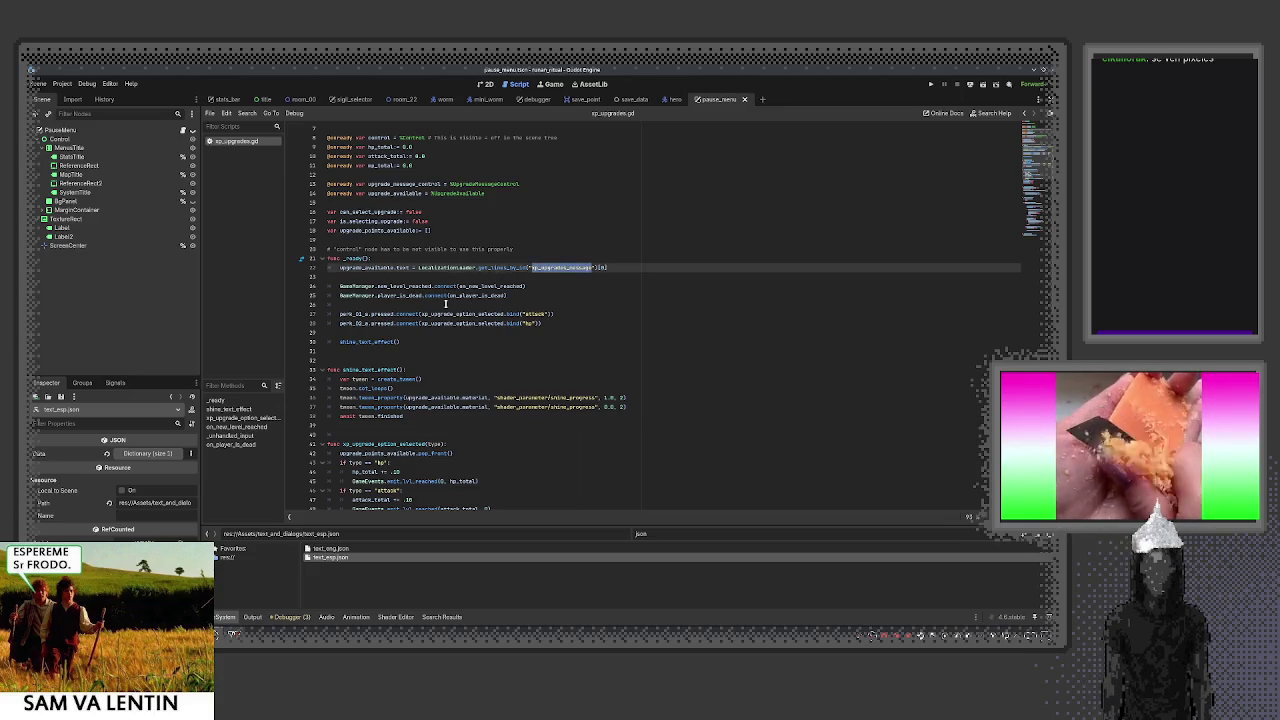
scroll(432, 262, "down", 1)
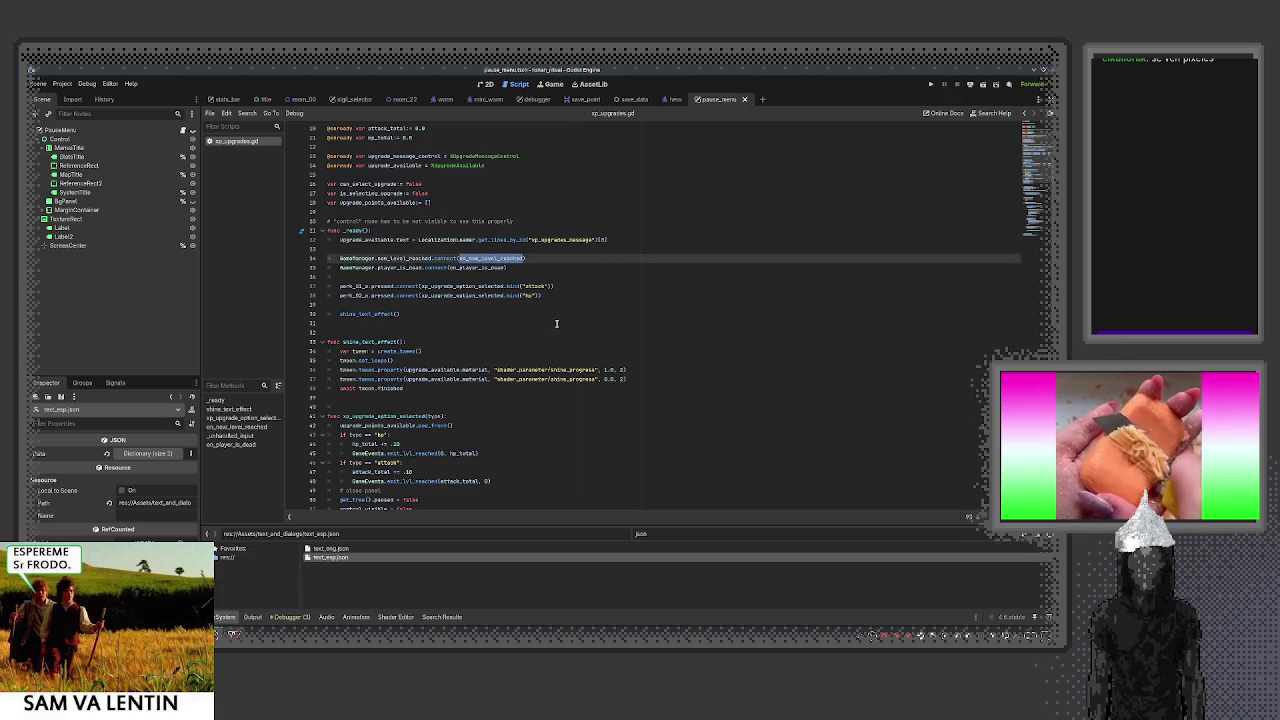
scroll(538, 327, "down", 3)
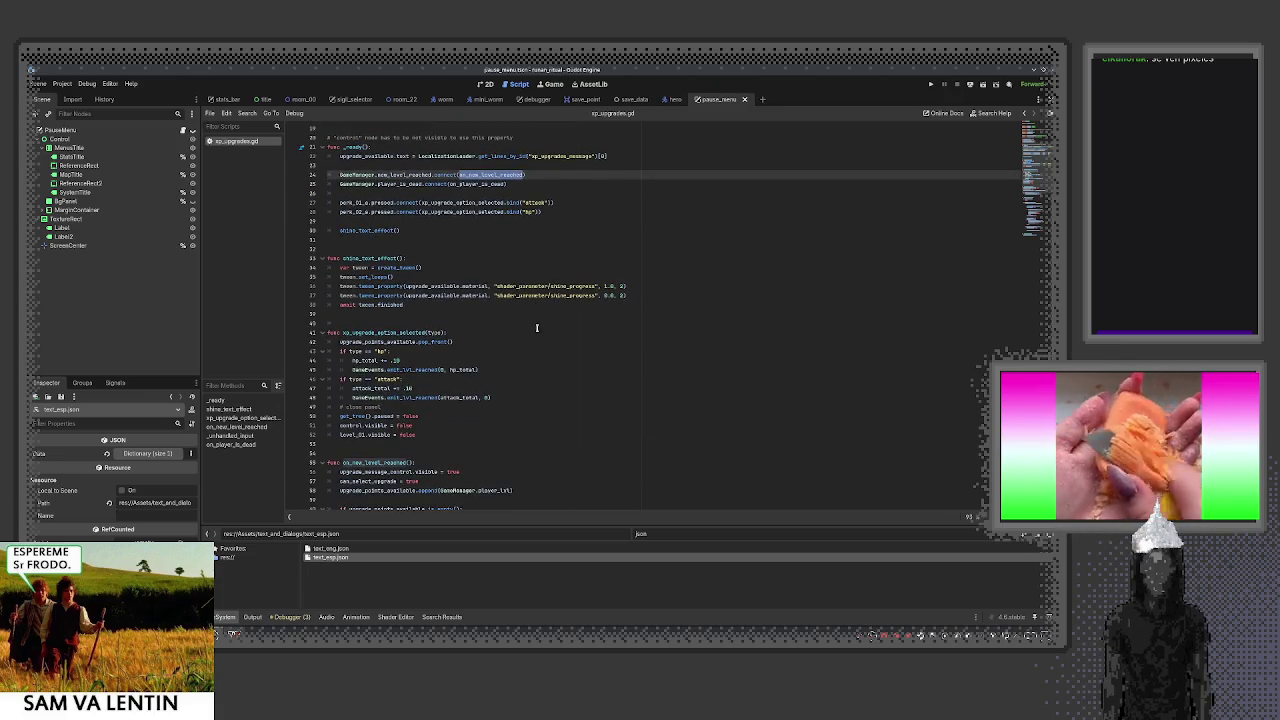
scroll(537, 328, "down", 2)
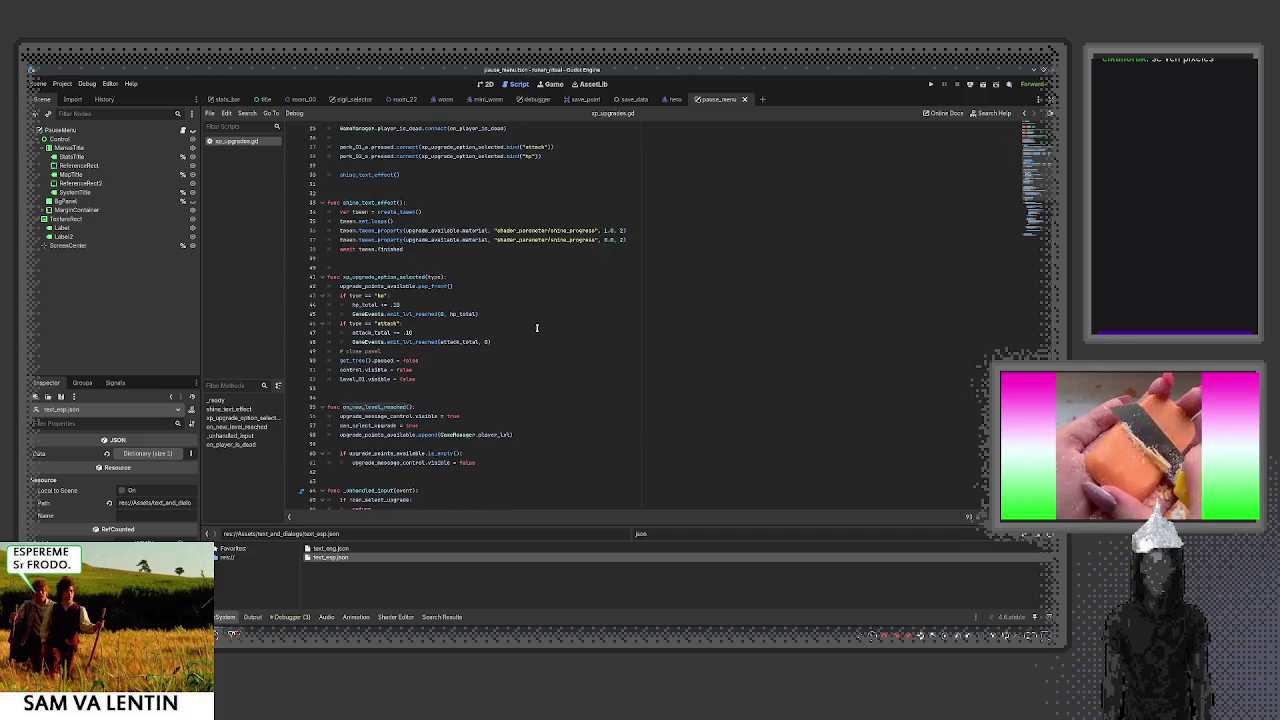
scroll(536, 328, "down", 3)
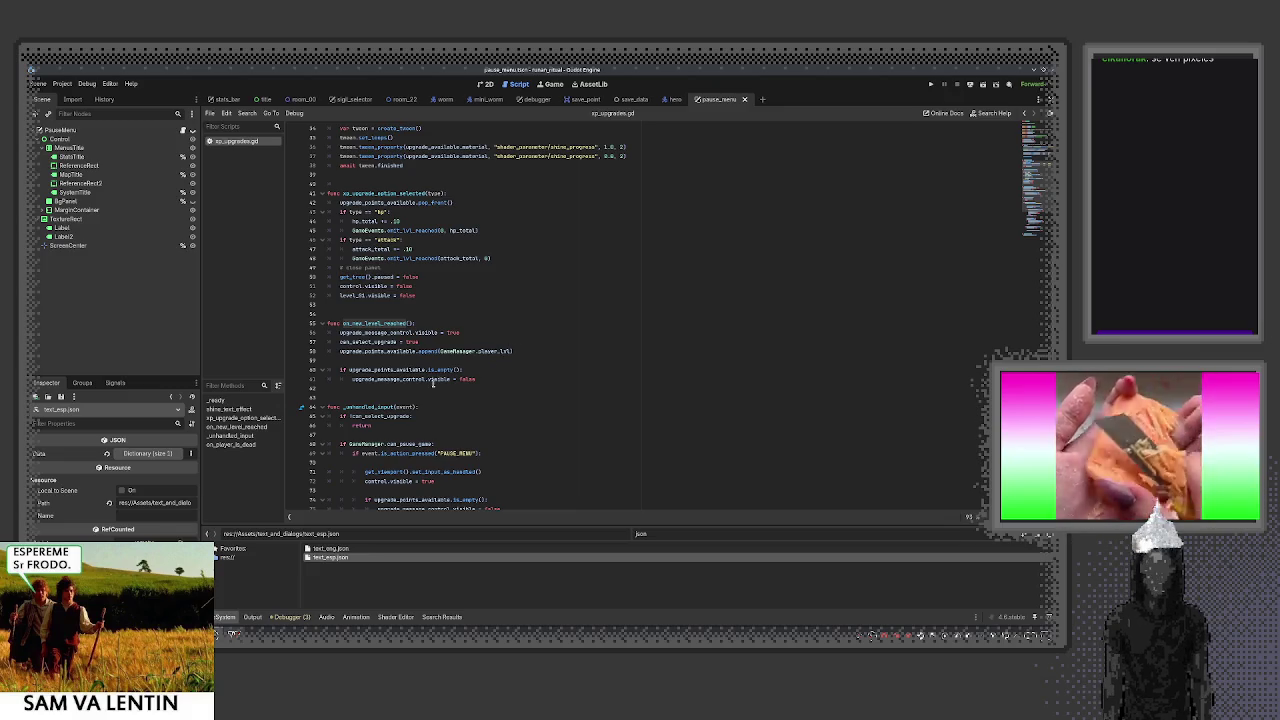
left_click(433, 382)
double_click(381, 370)
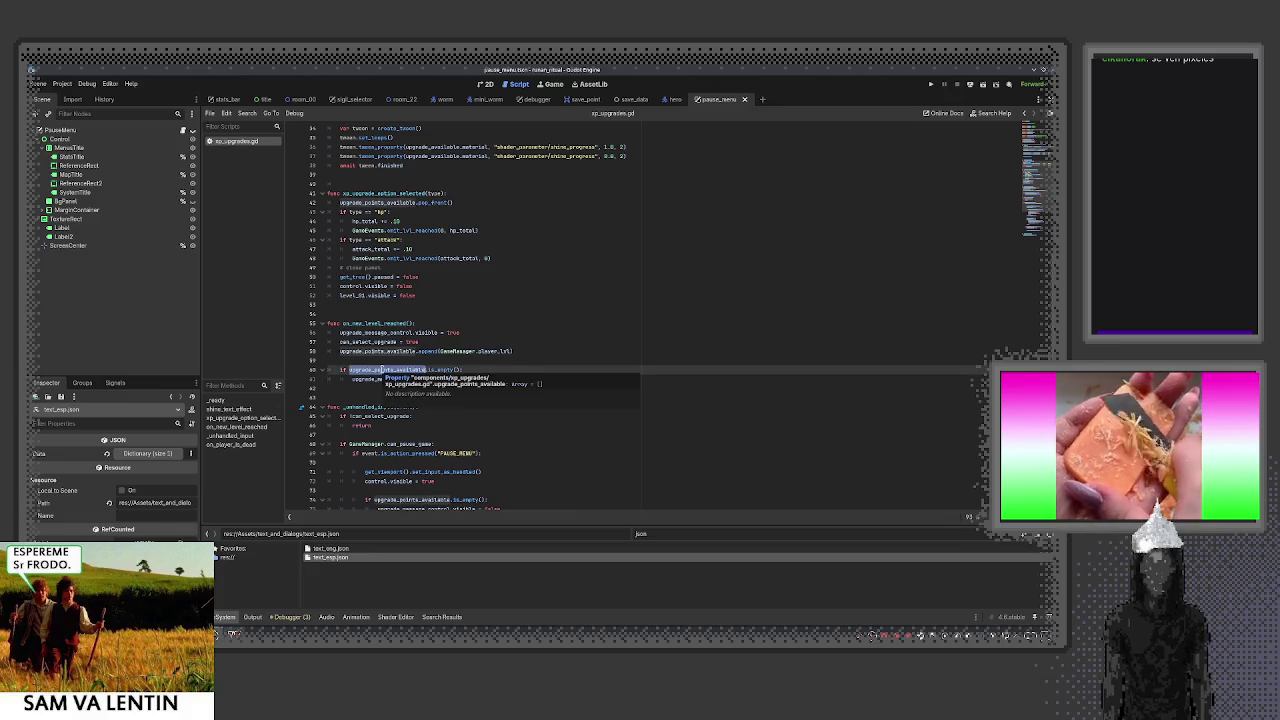
left_click_drag(440, 351, 512, 351)
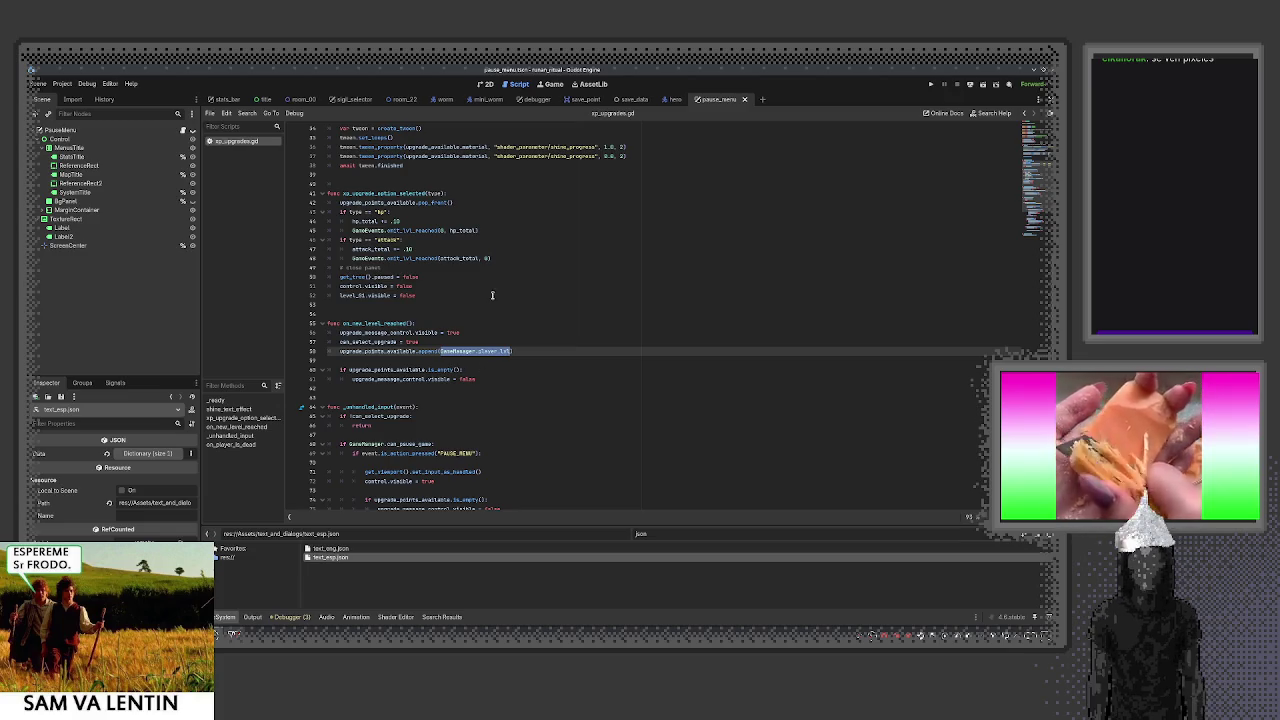
scroll(467, 293, "down", 1)
scroll(467, 294, "down", 2)
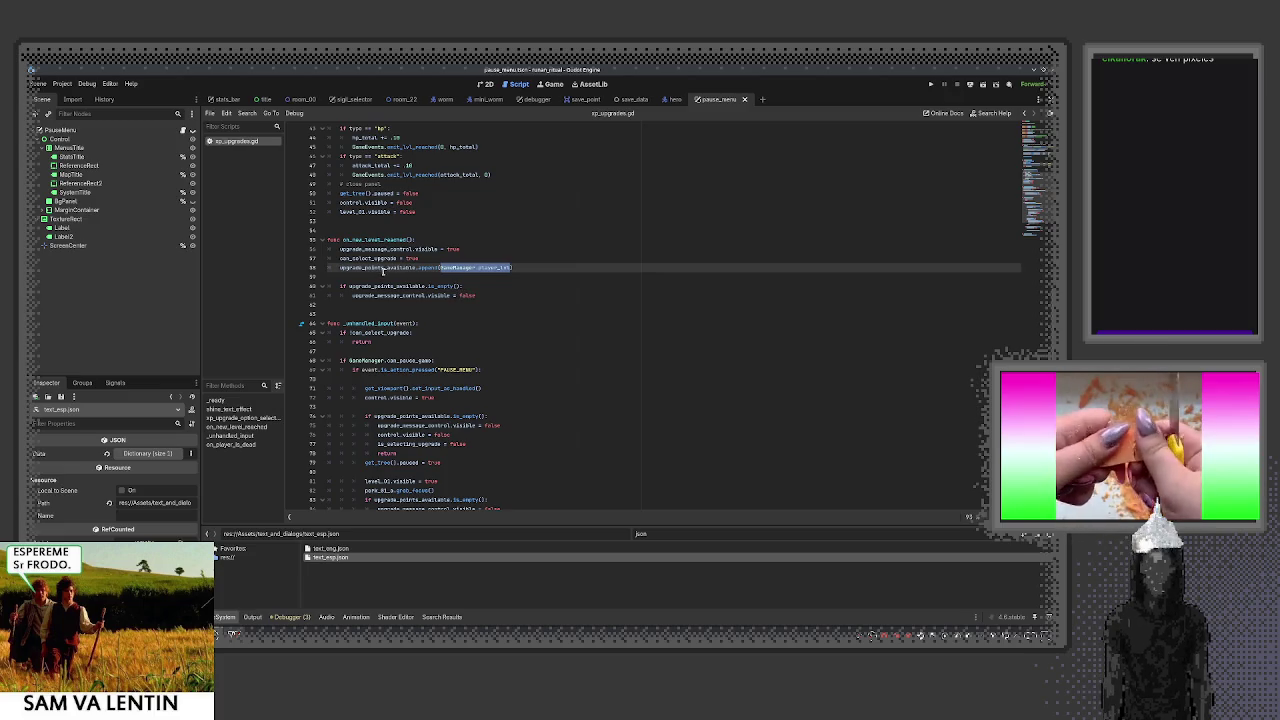
double_click(383, 268)
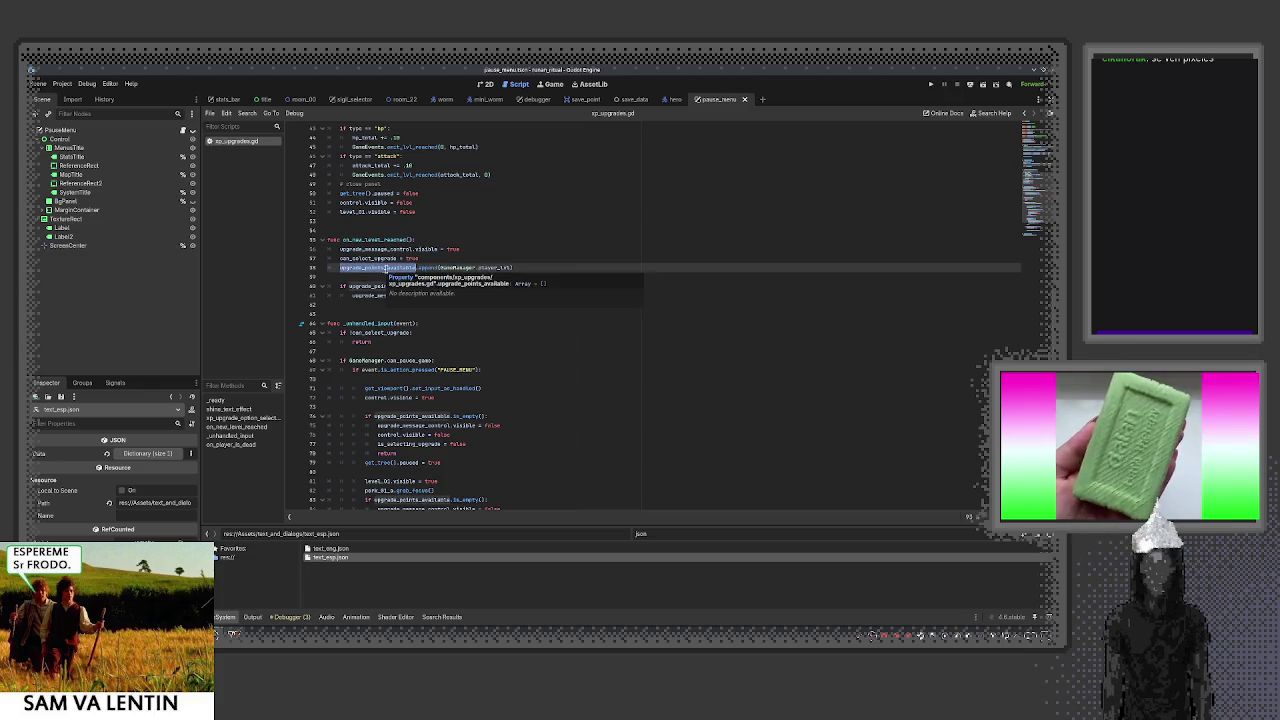
scroll(551, 311, "down", 4)
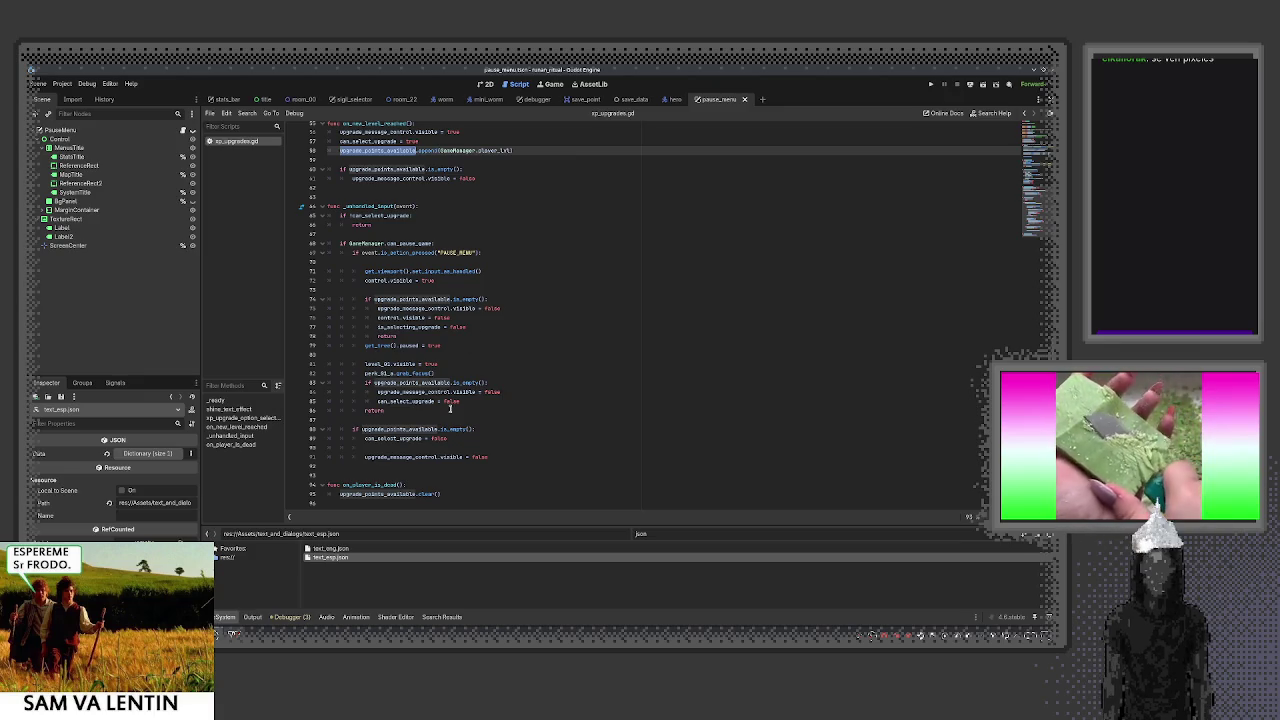
scroll(467, 385, "up", 3)
scroll(486, 361, "up", 8)
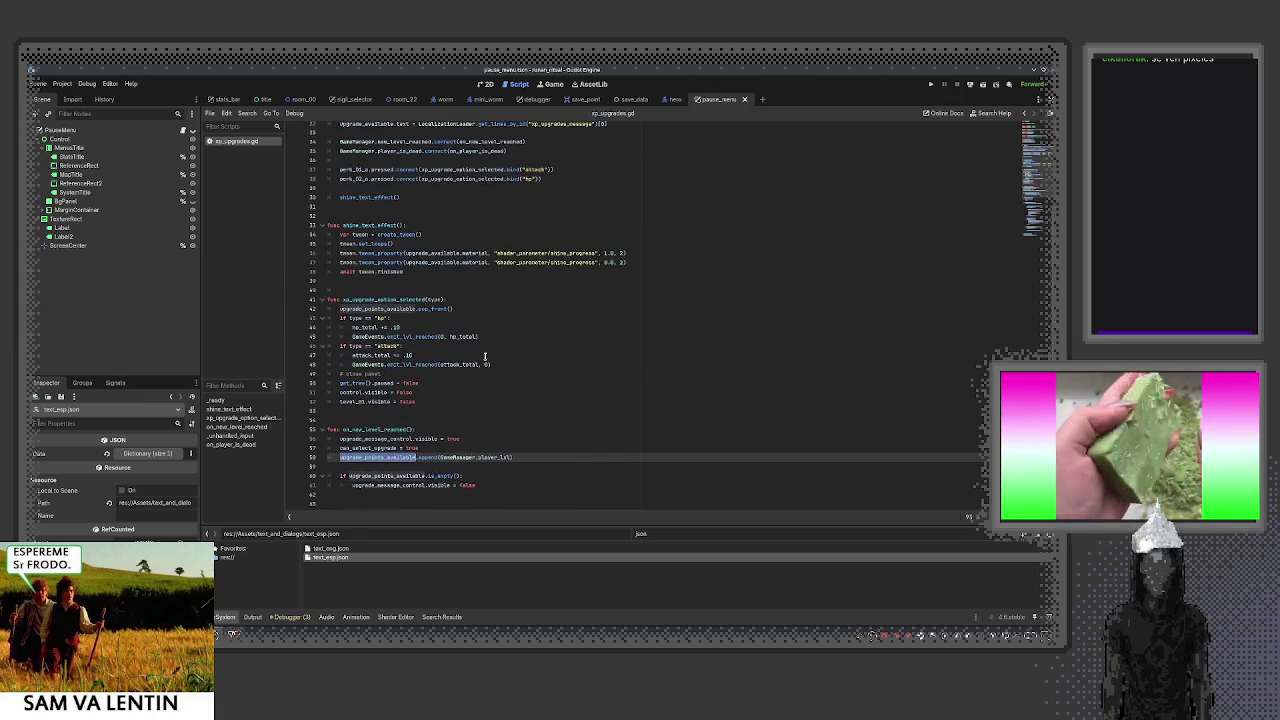